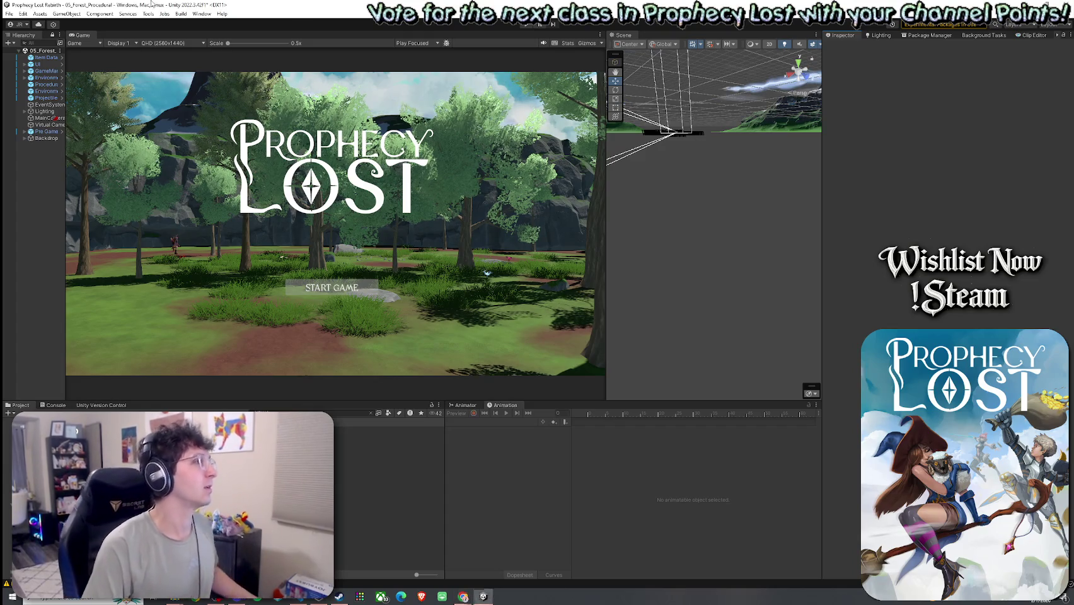
Save the scene and maximize the Game view to fill the editor.
left_click(9, 14)
left_click(93, 42)
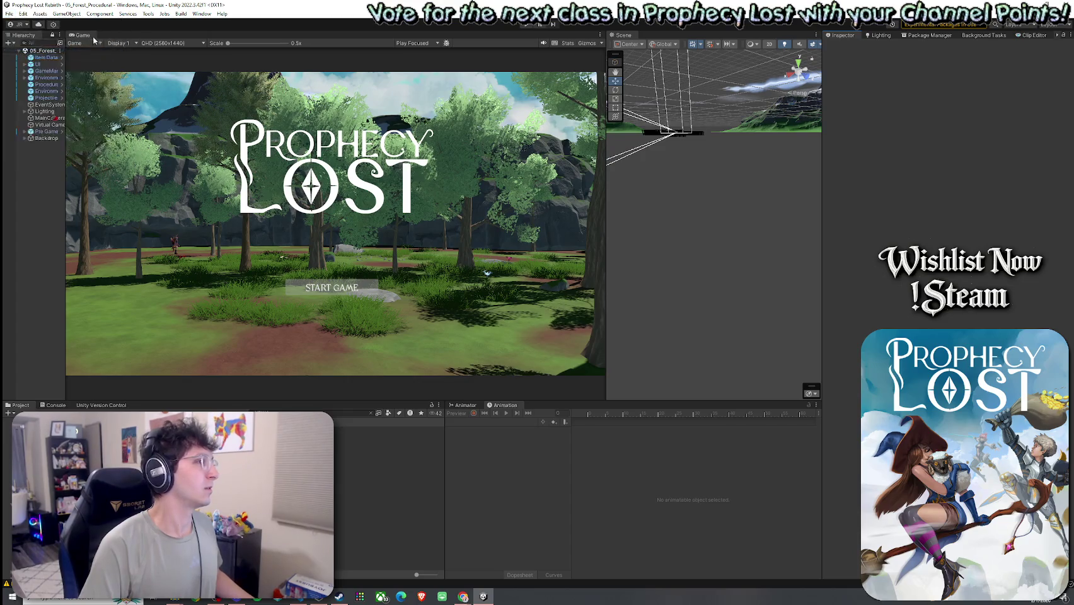
double_click(83, 34)
Look through the Tools and Help menus, then start the game from the title screen.
left_click(149, 13)
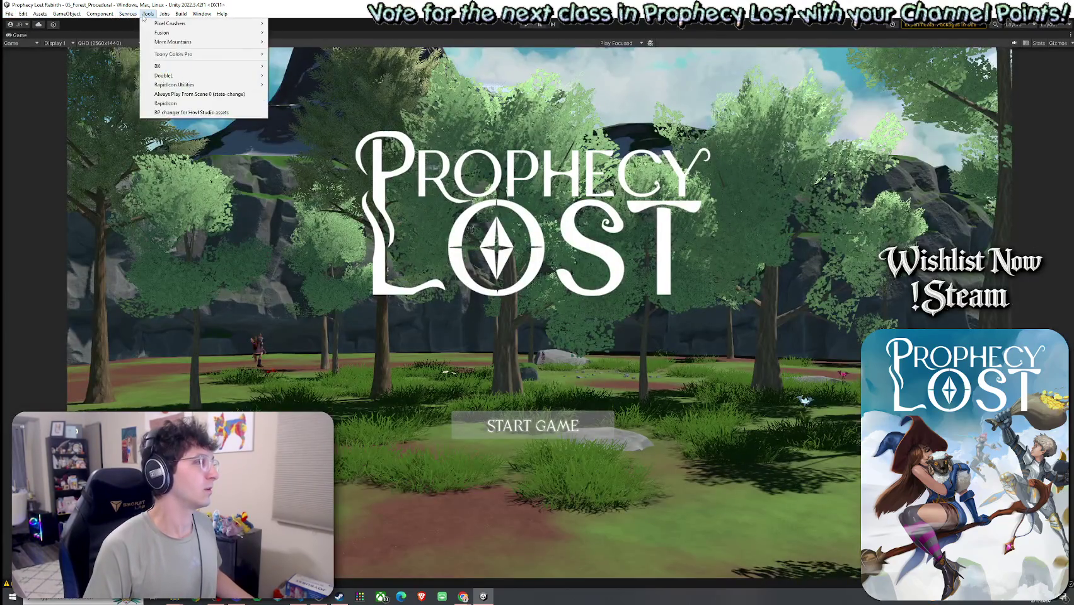
left_click(514, 29)
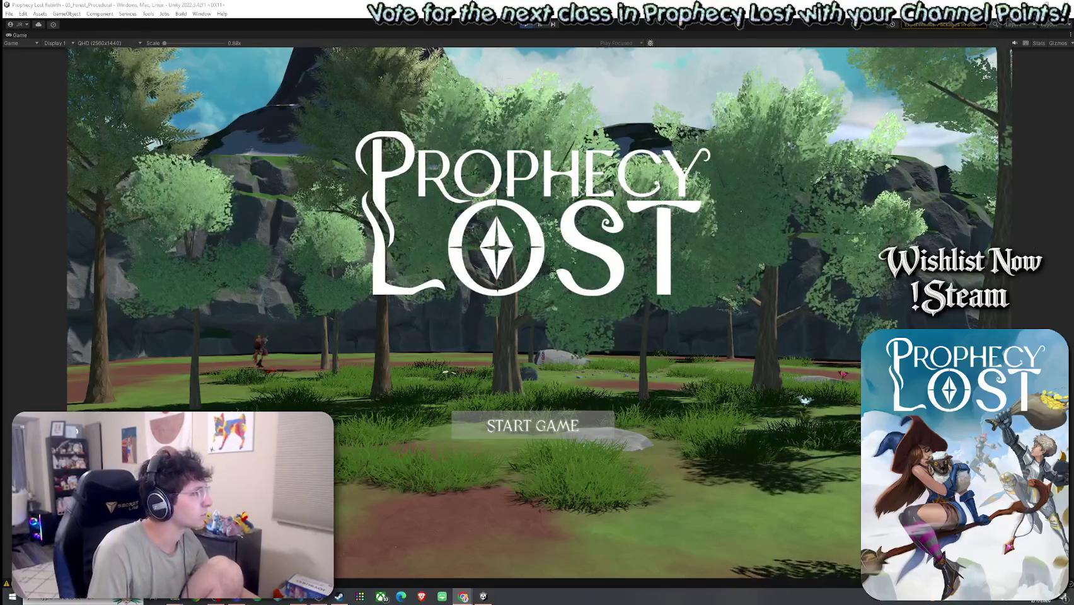
left_click(555, 431)
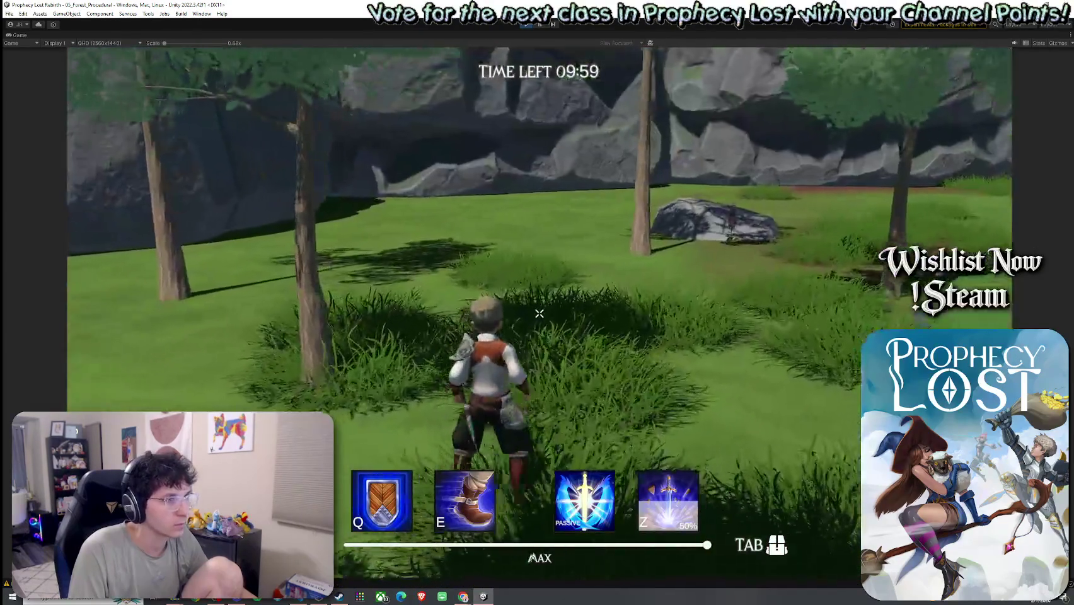
Run the character forward through the forest, past the cliff and along the rock face.
key("w")
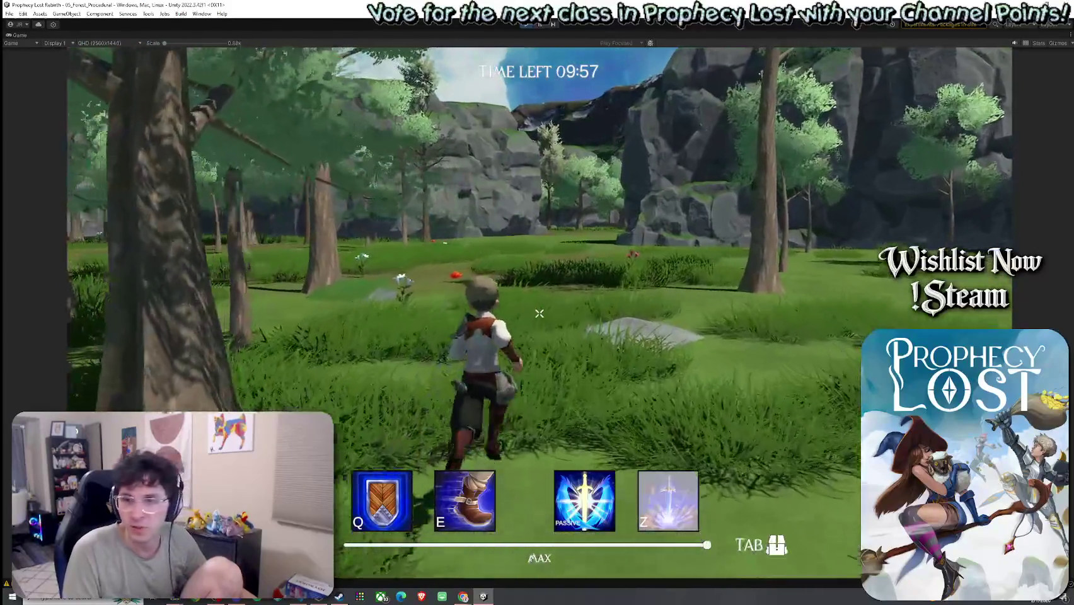
key("w")
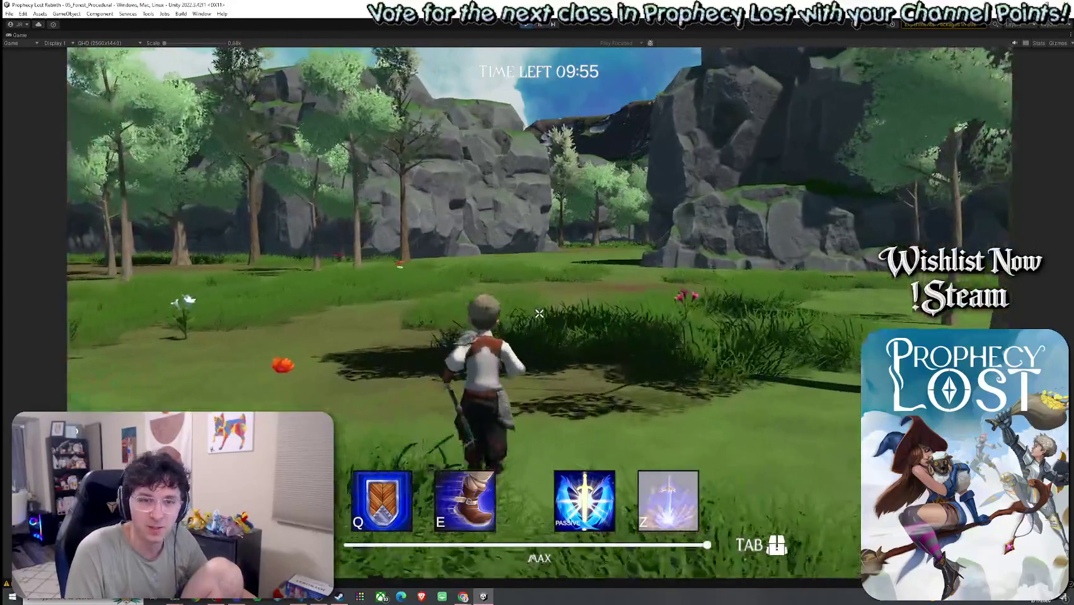
key("w")
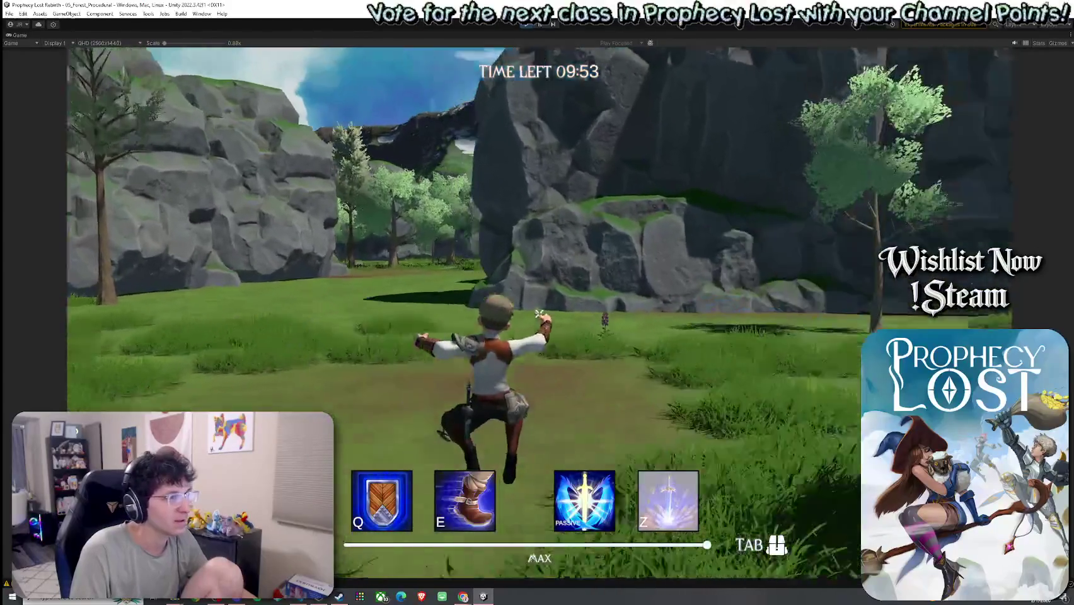
key("w")
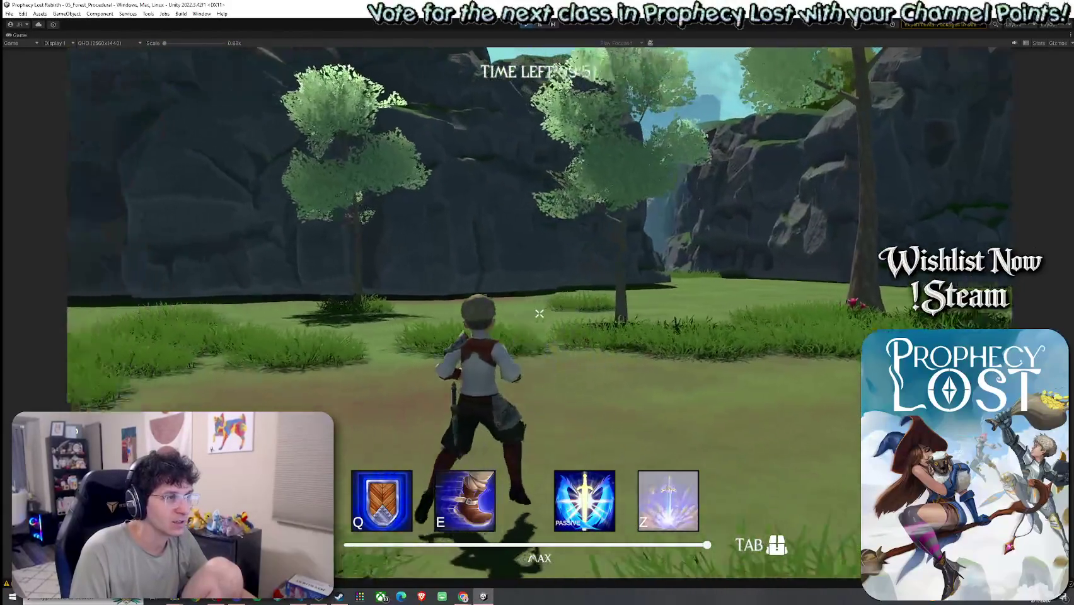
key("w")
key("w")
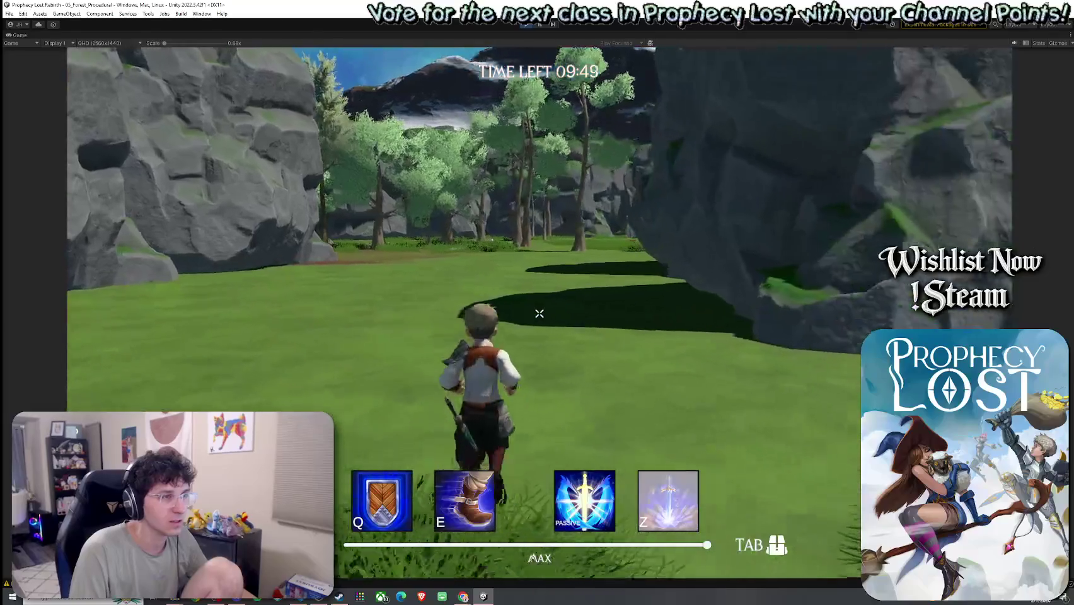
key("w")
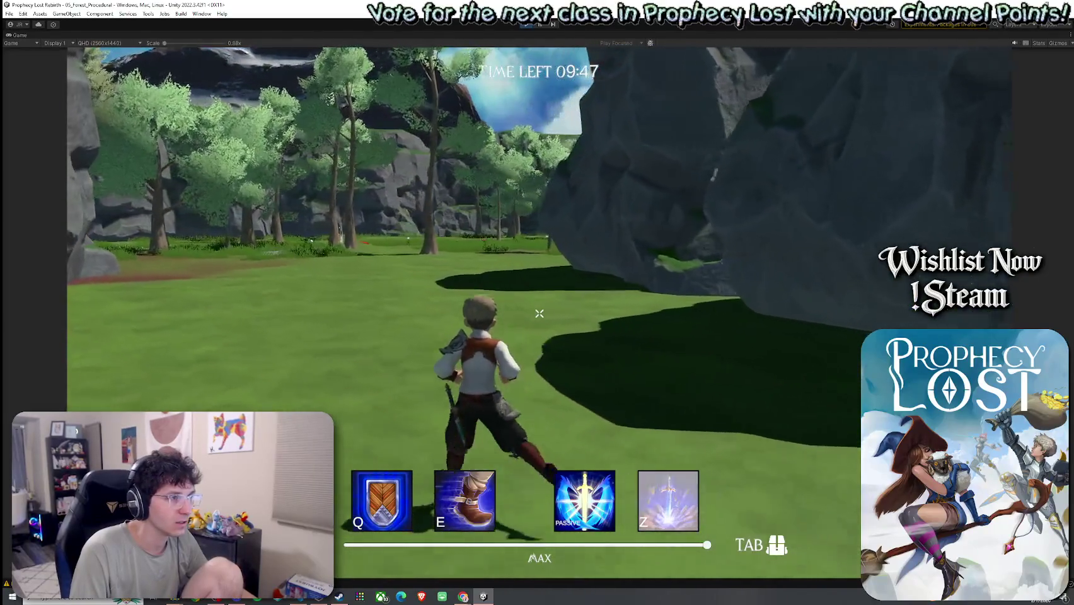
key("w")
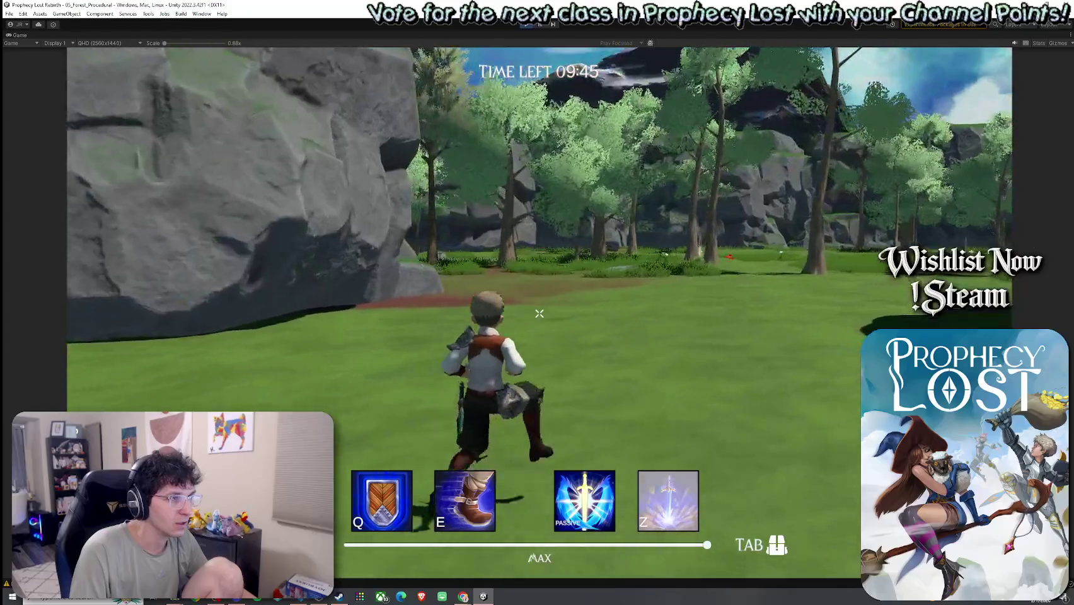
key("w")
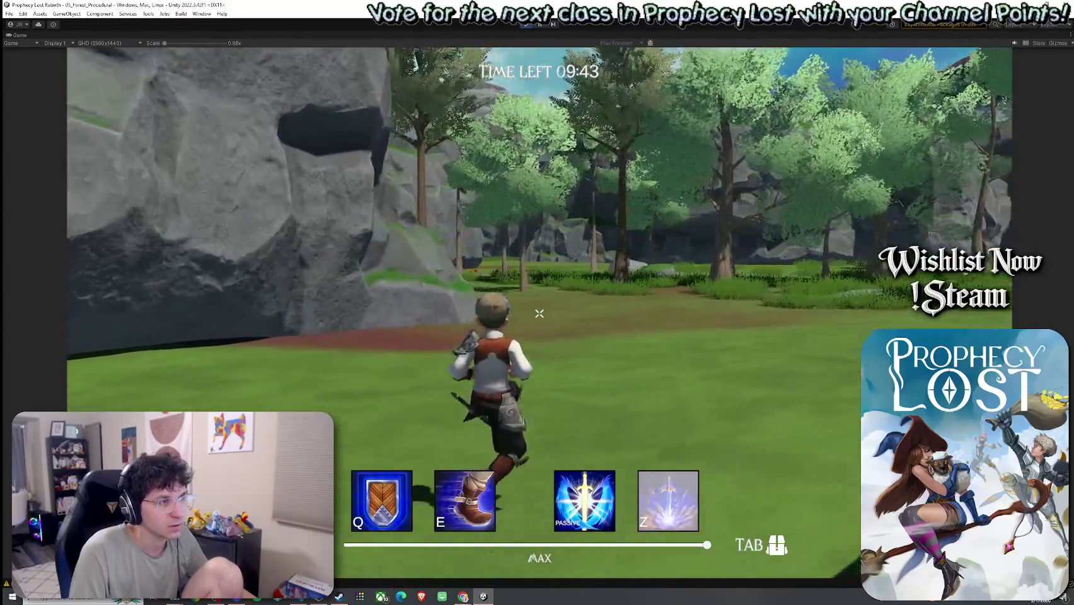
key("w")
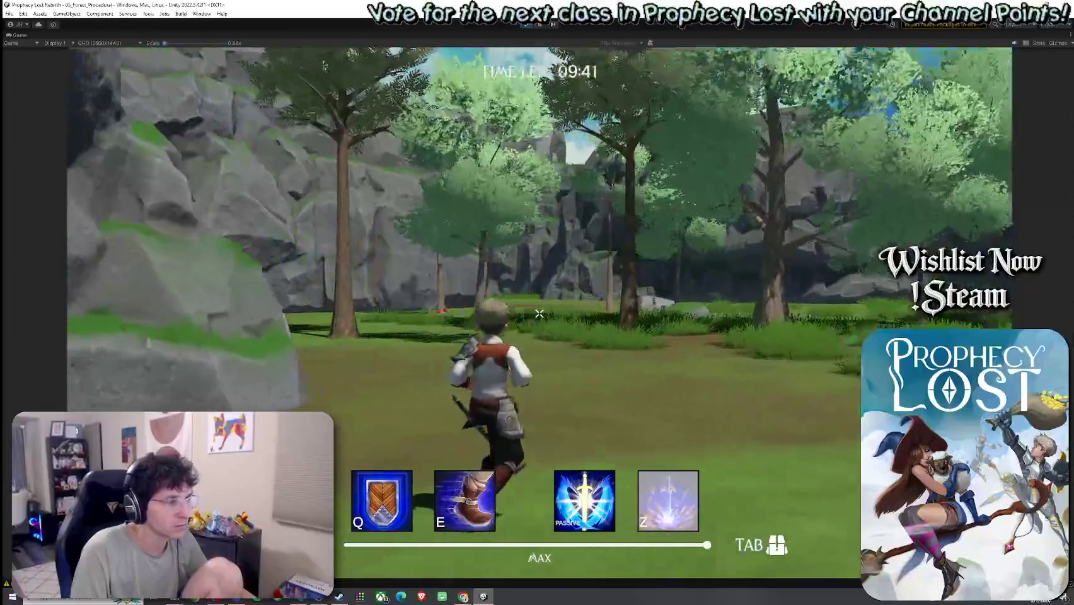
Restore the full editor layout around the Game view and hand control back to the running game.
key("super")
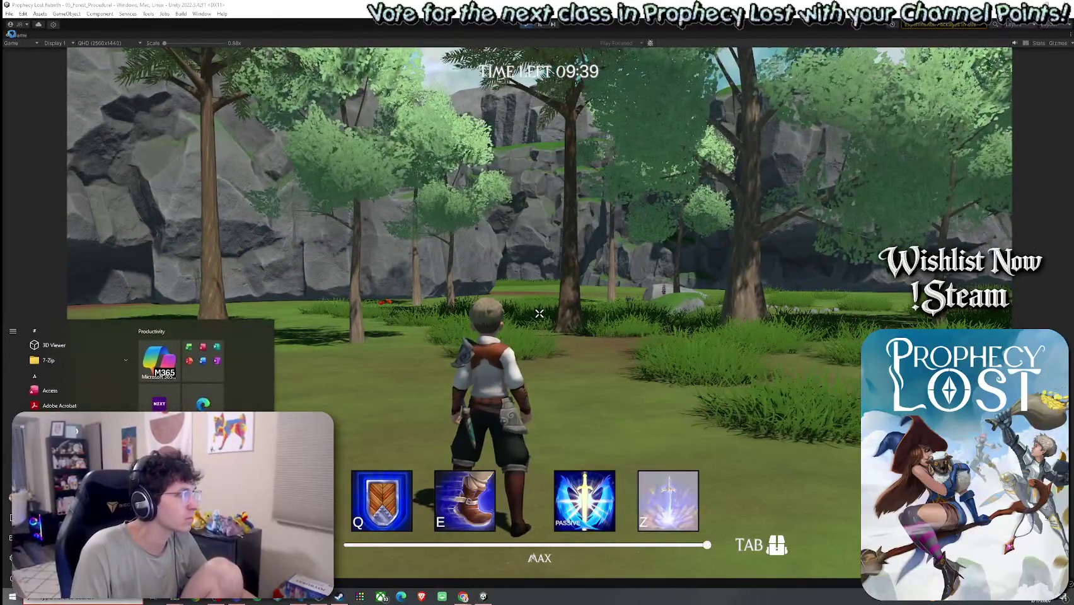
key("Escape")
key("shift+space")
left_click(182, 177)
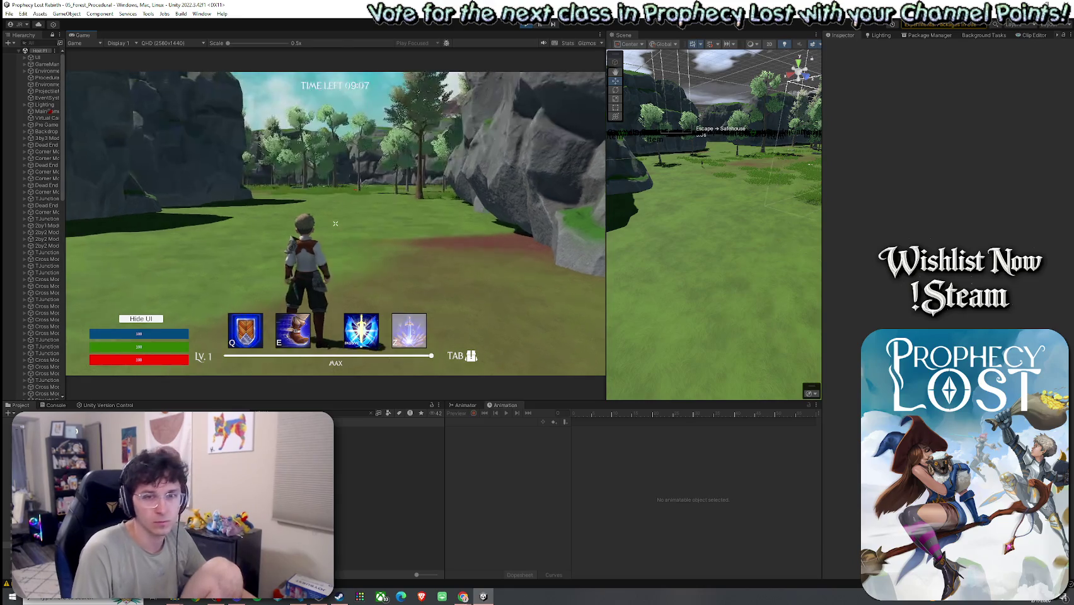
Filter the Hierarchy by 'player' and inspect Player(Clone) down to its References section.
key("super")
left_click(39, 43)
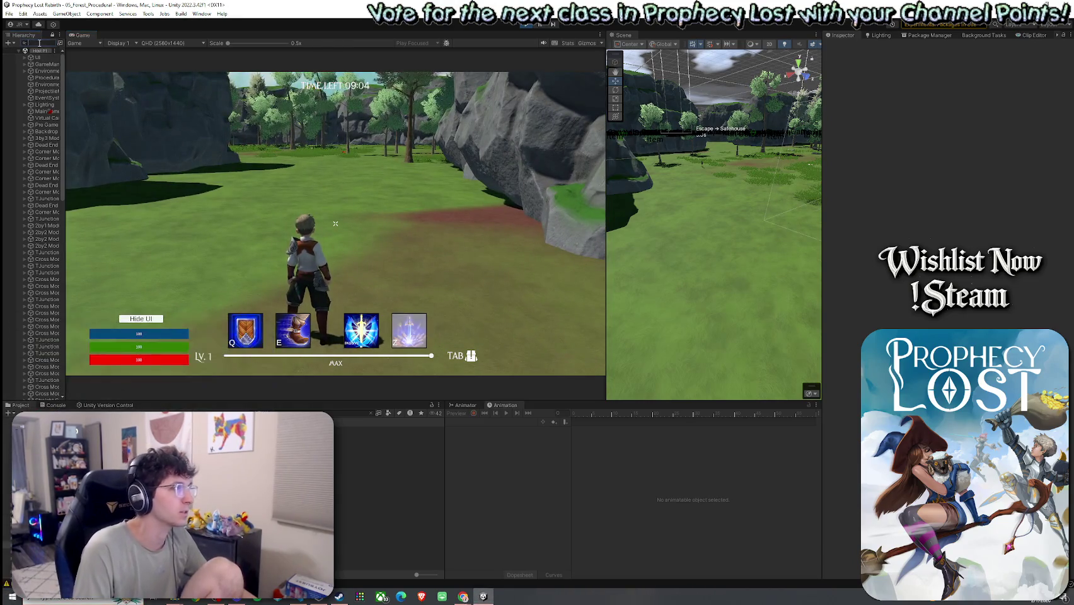
type("player")
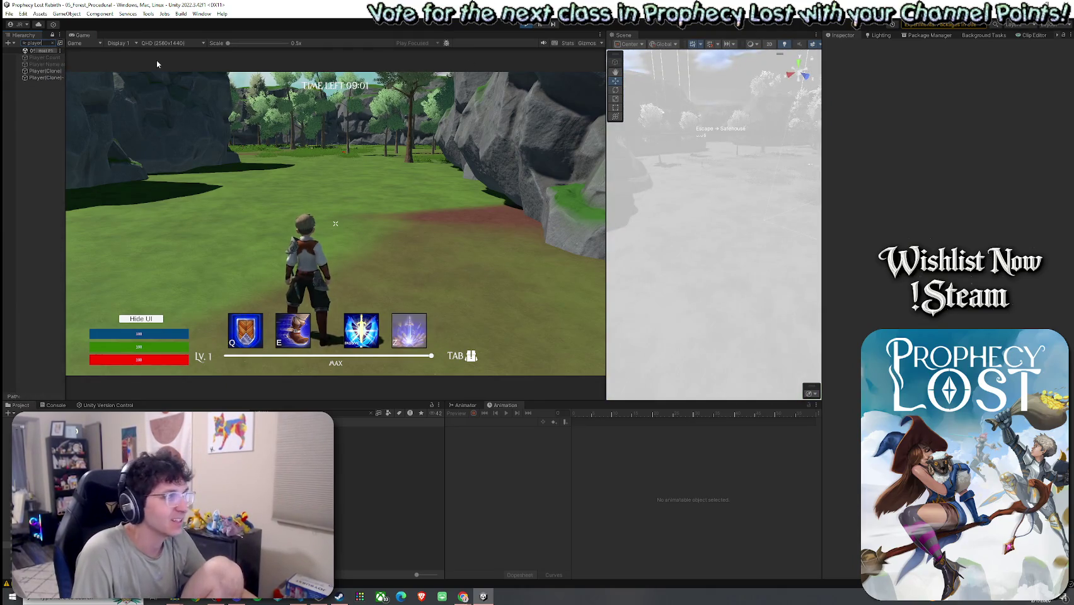
left_click(44, 70)
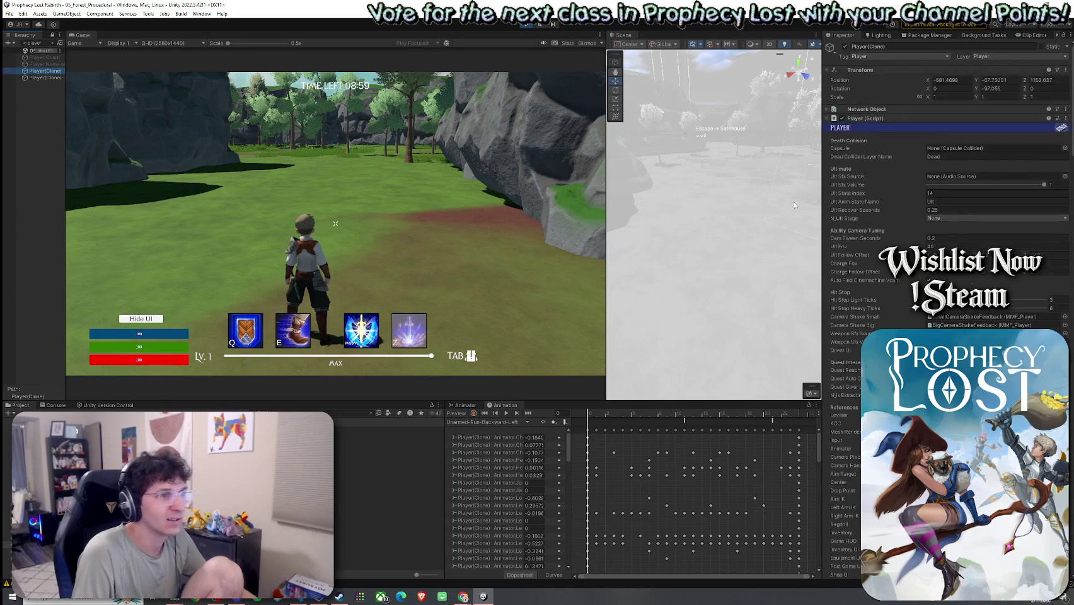
scroll(945, 189, "down", 10)
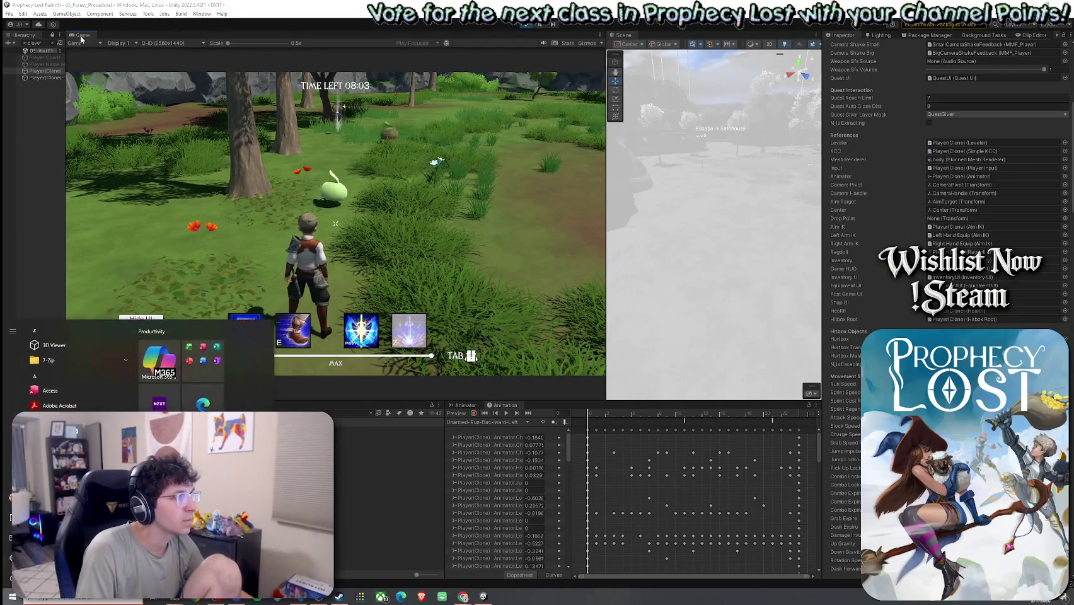
Maximize the Game view and walk the character through the trees to the glowing sword pickup.
key("shift+space")
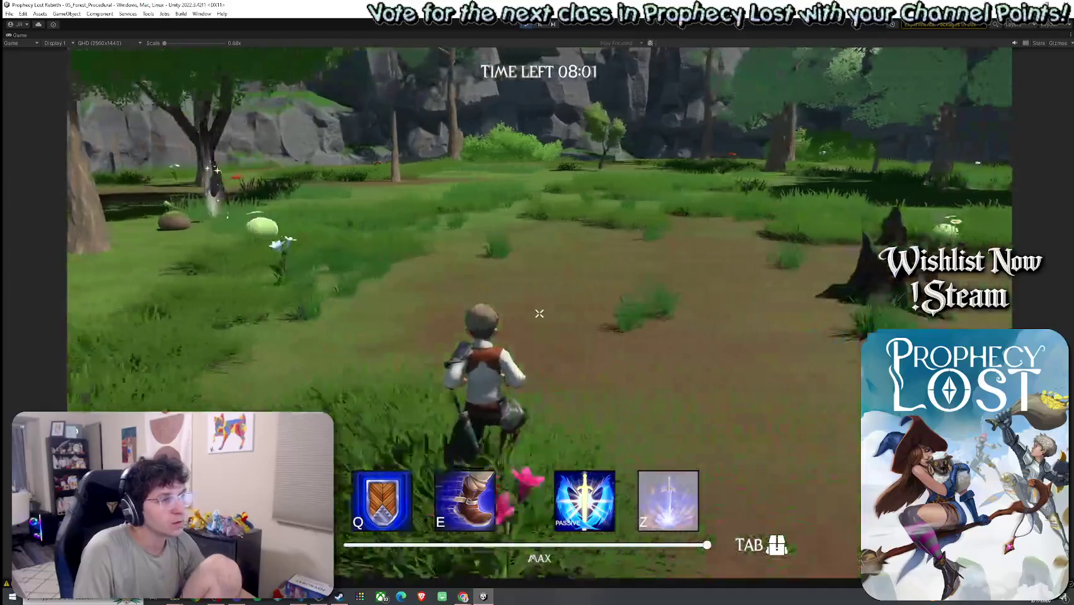
key("w")
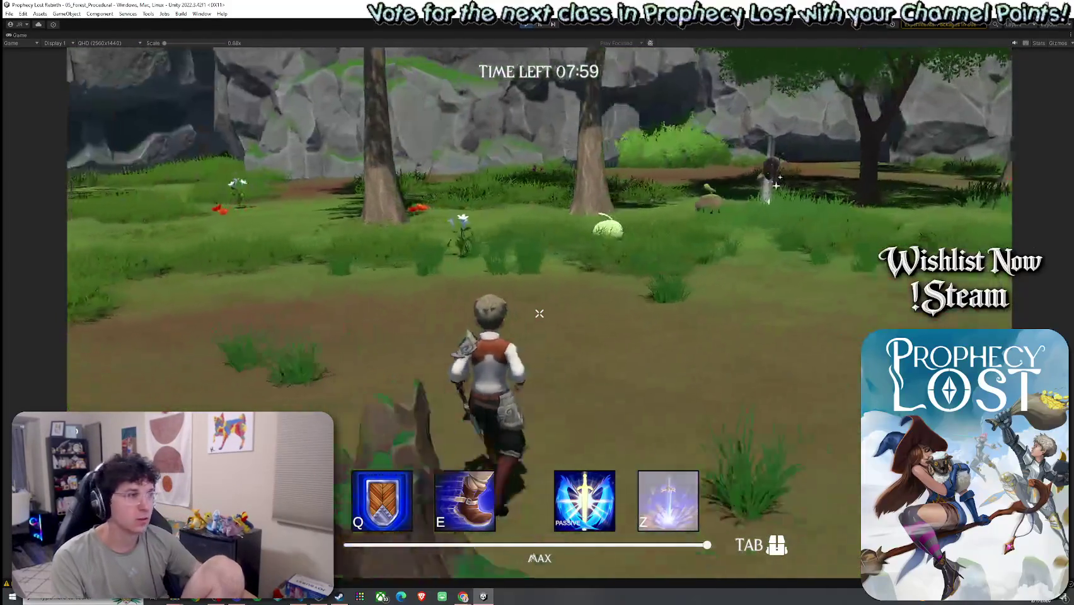
key("w")
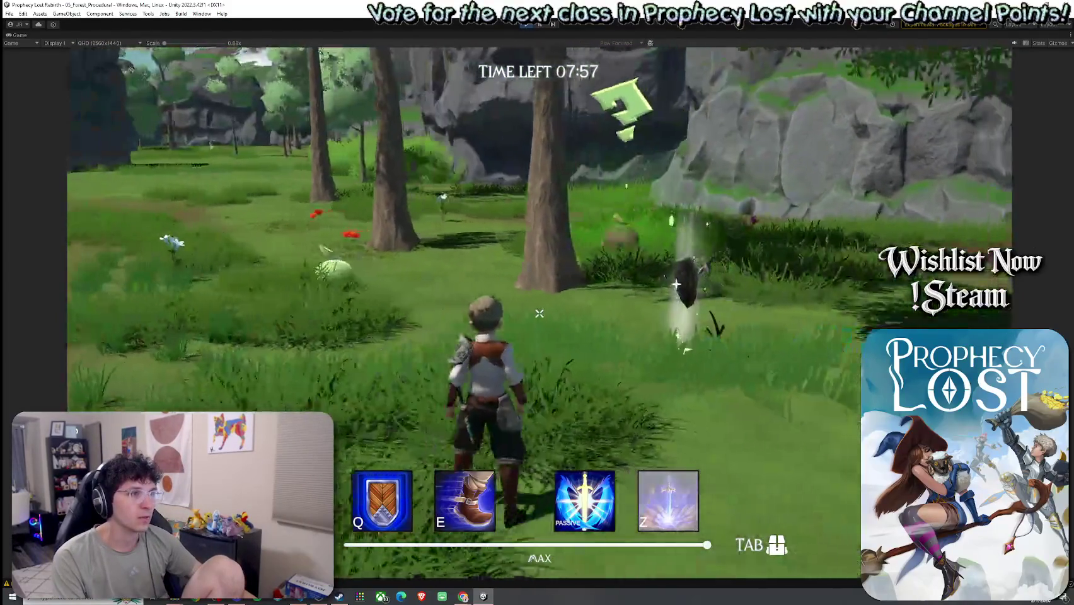
key("w")
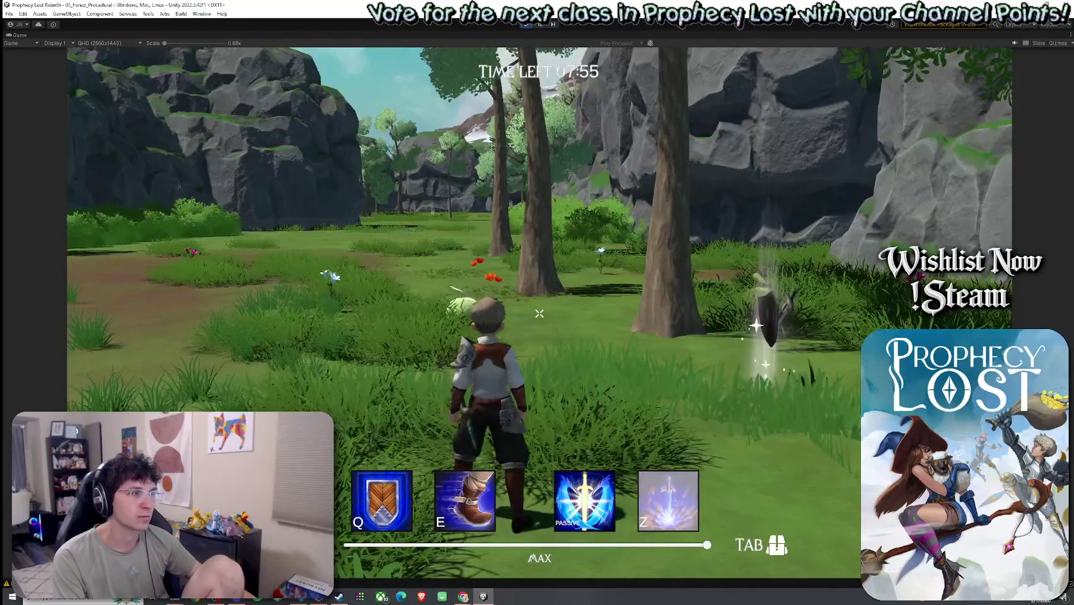
key("w")
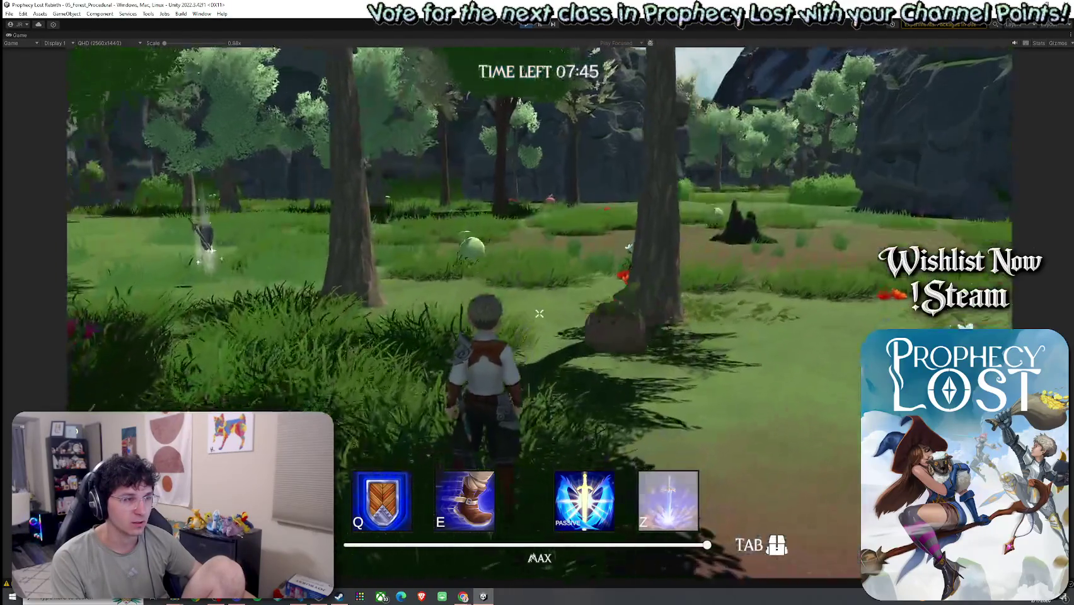
key("w")
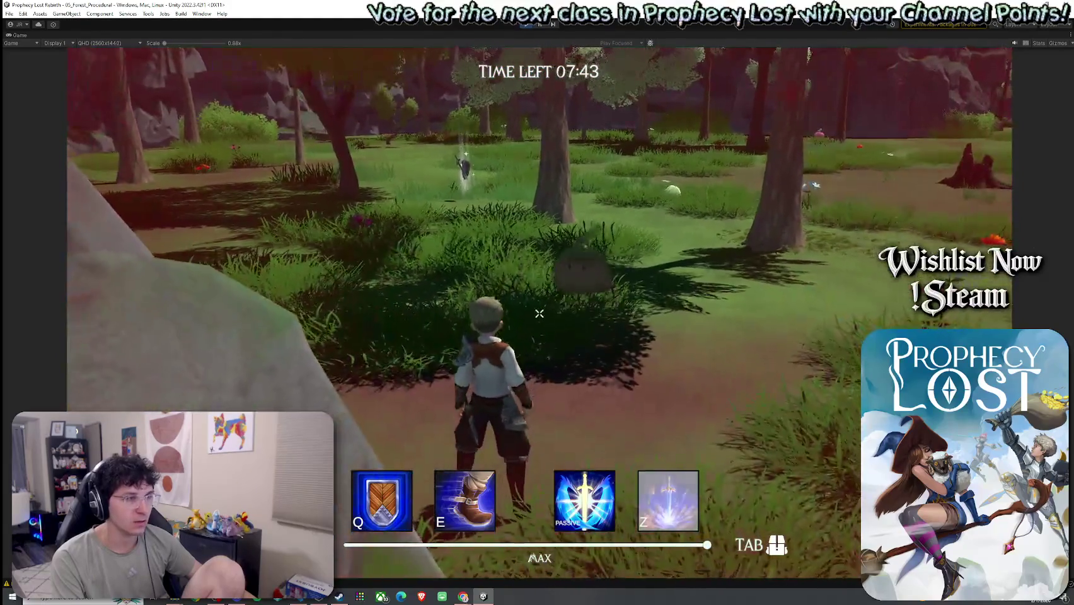
key("w")
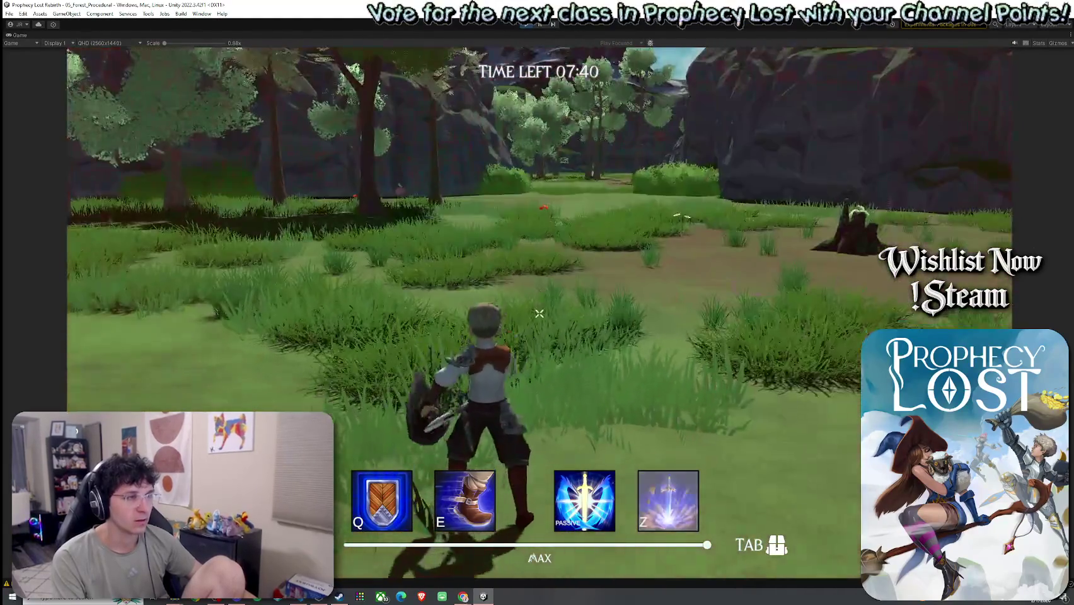
key("w")
Swing the sword at the rock, run on, then return from the death screen to the main menu.
left_click(539, 313)
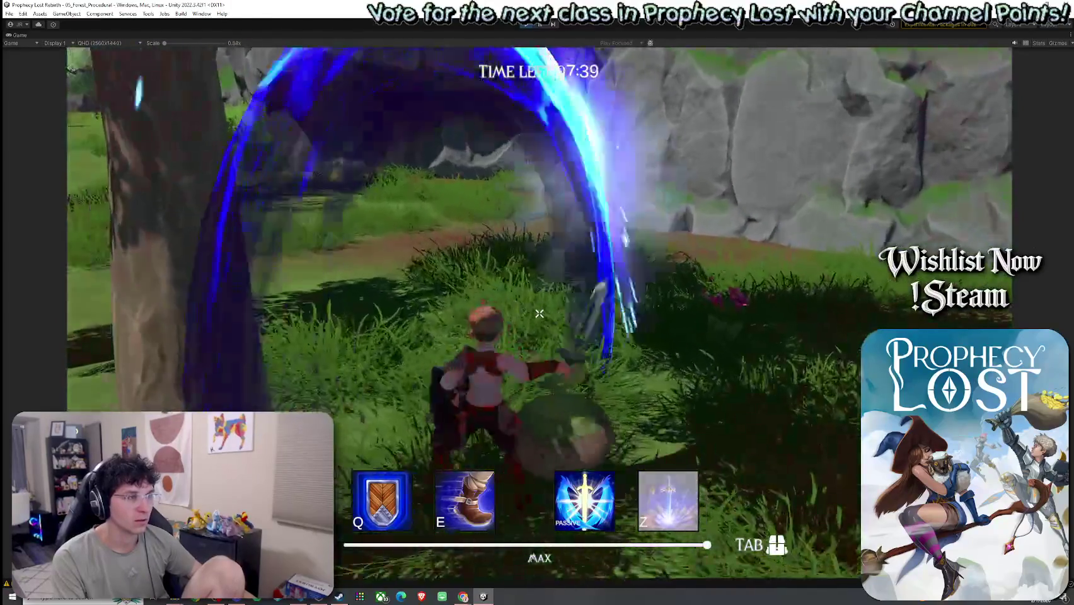
left_click(539, 314)
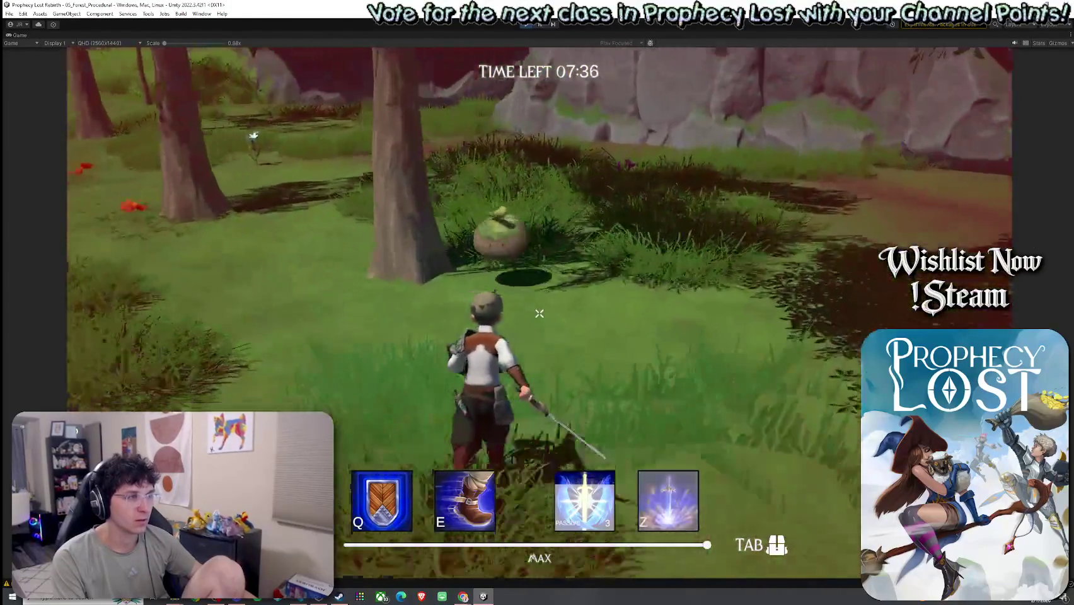
left_click(539, 313)
key("w")
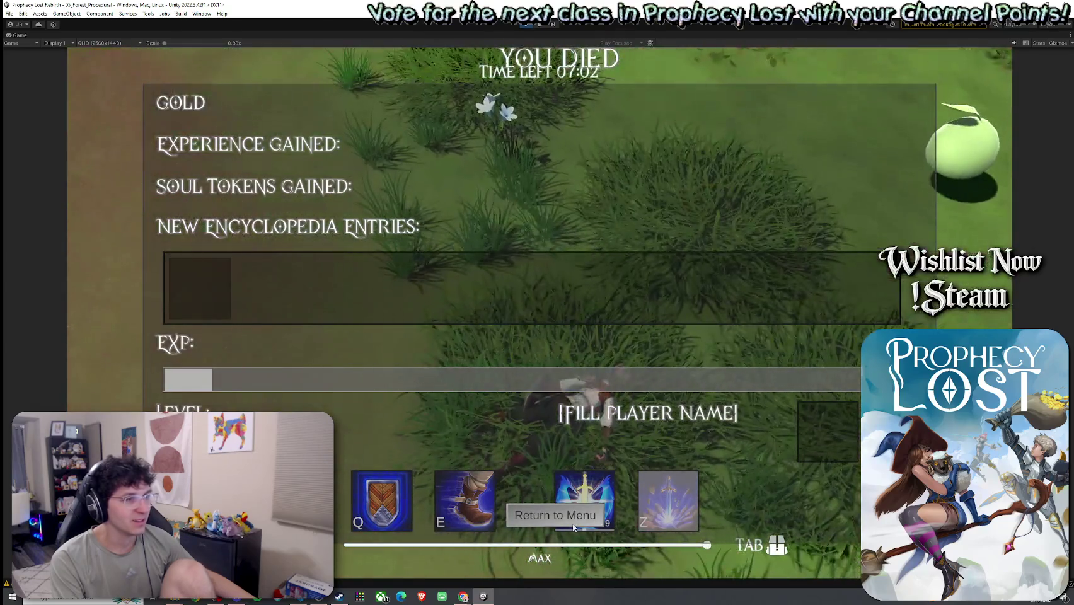
left_click(555, 515)
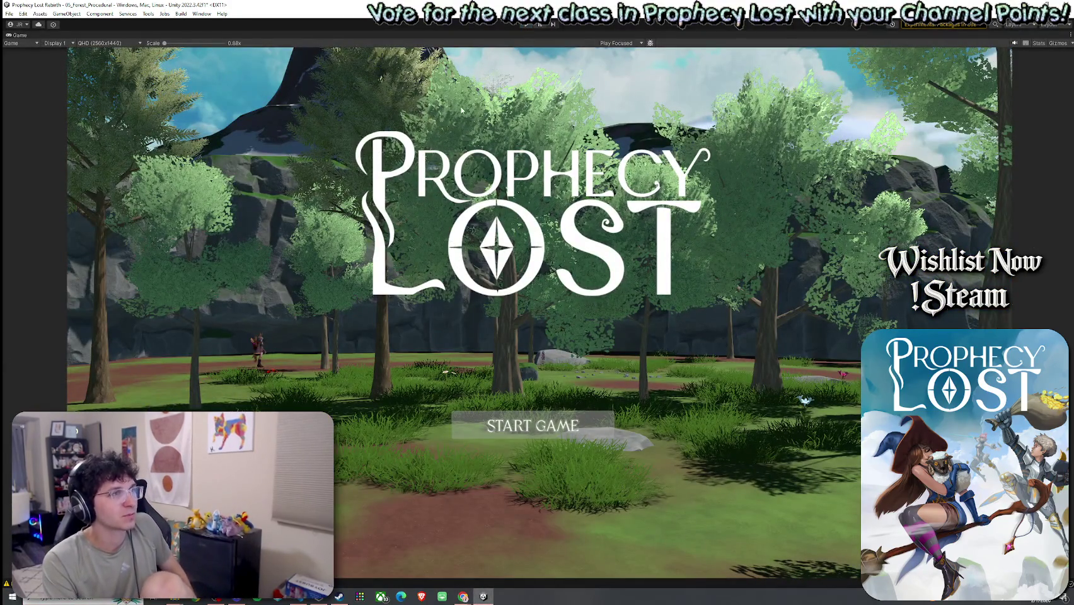
Restore the full editor layout, save the scene via File > Save, and nudge the scene view.
key("shift+space")
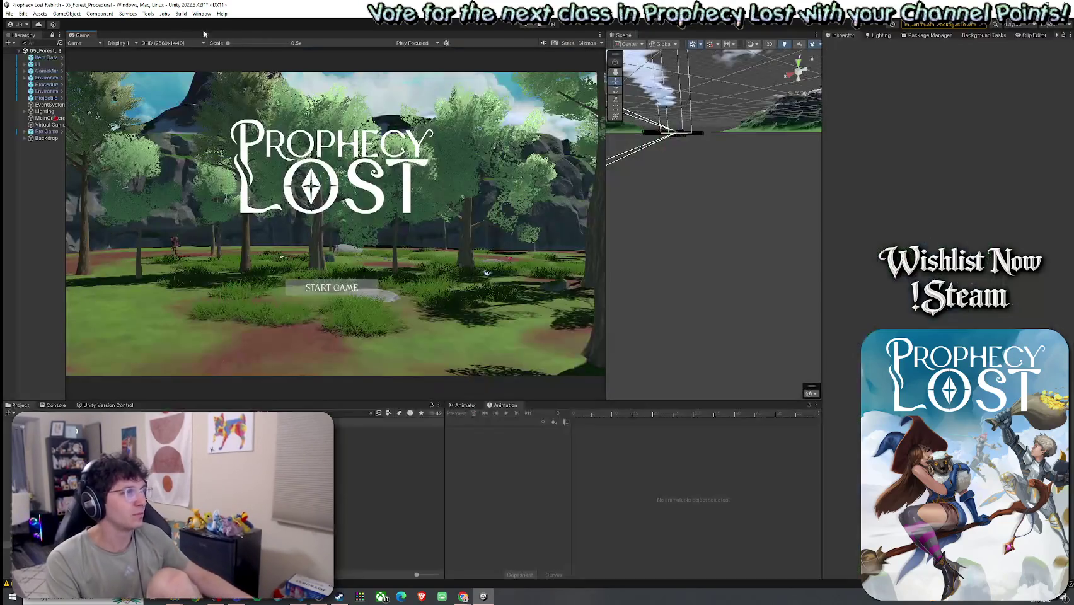
left_click(9, 13)
left_click(26, 50)
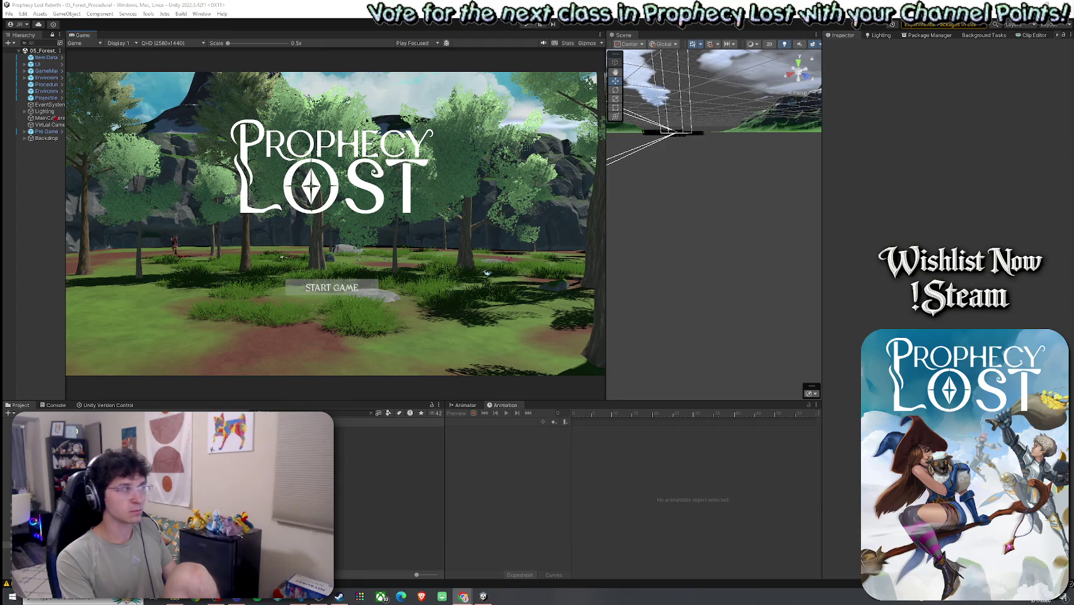
left_click_drag(732, 155, 737, 155)
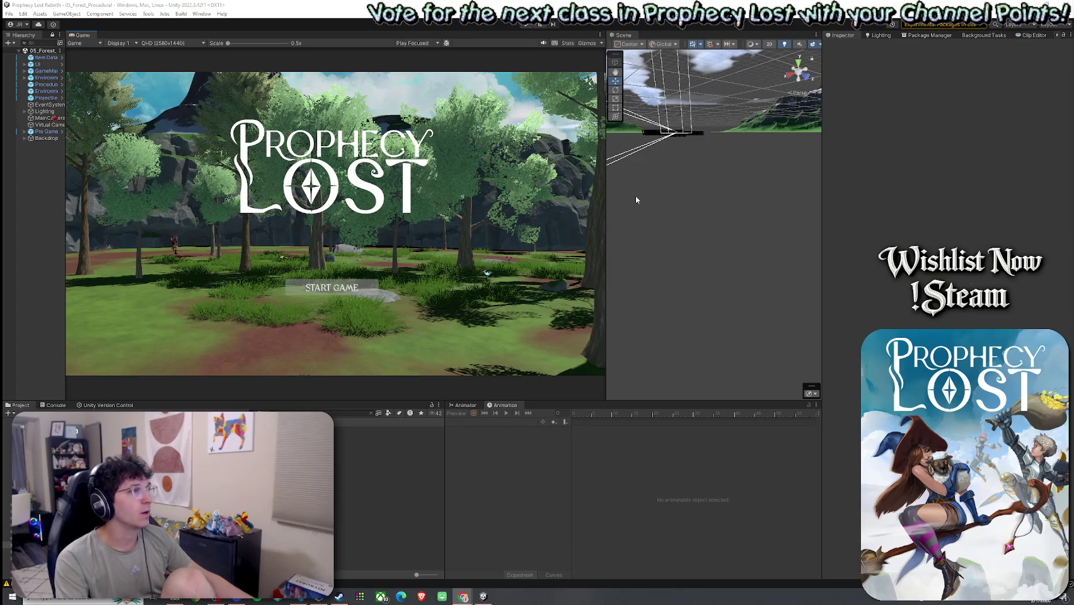
left_click(9, 14)
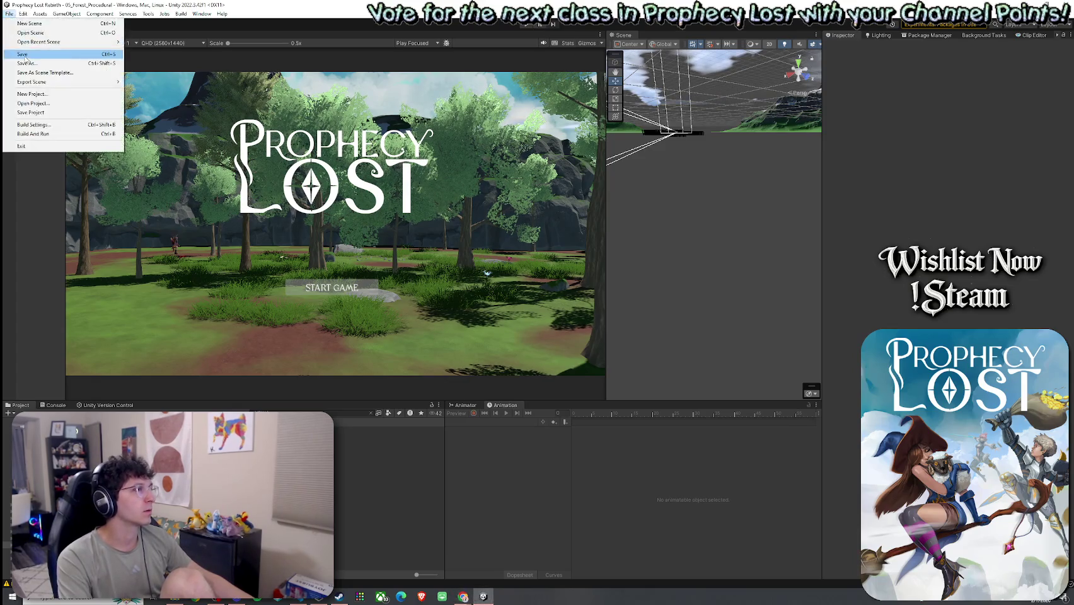
left_click(220, 346)
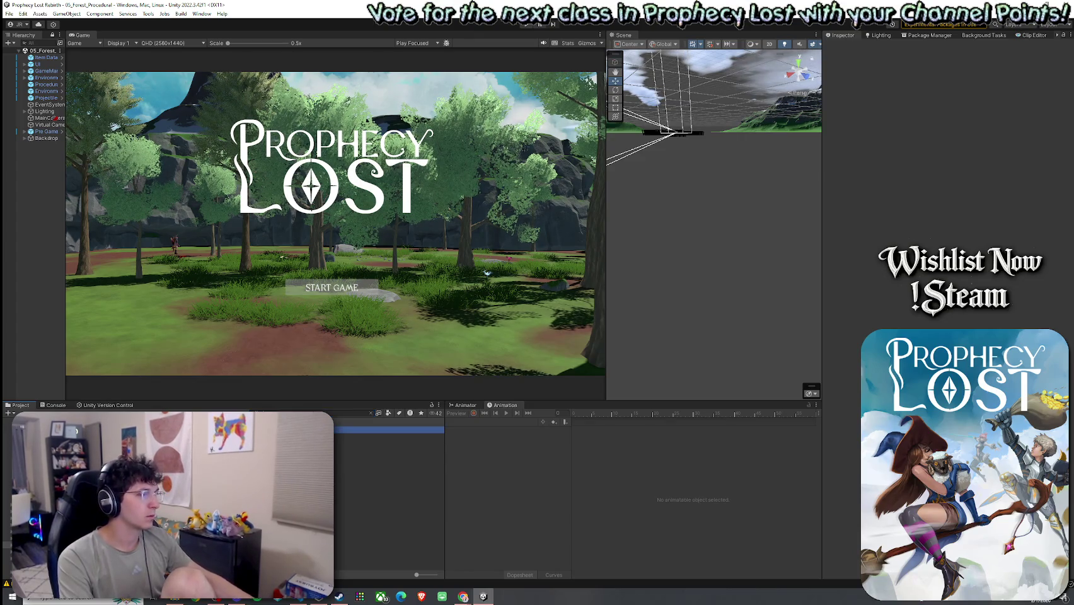
Open the Corner Module 1 NE prefab, tidy and widen the hierarchy, and select its Terrain.
left_click(388, 430)
double_click(388, 430)
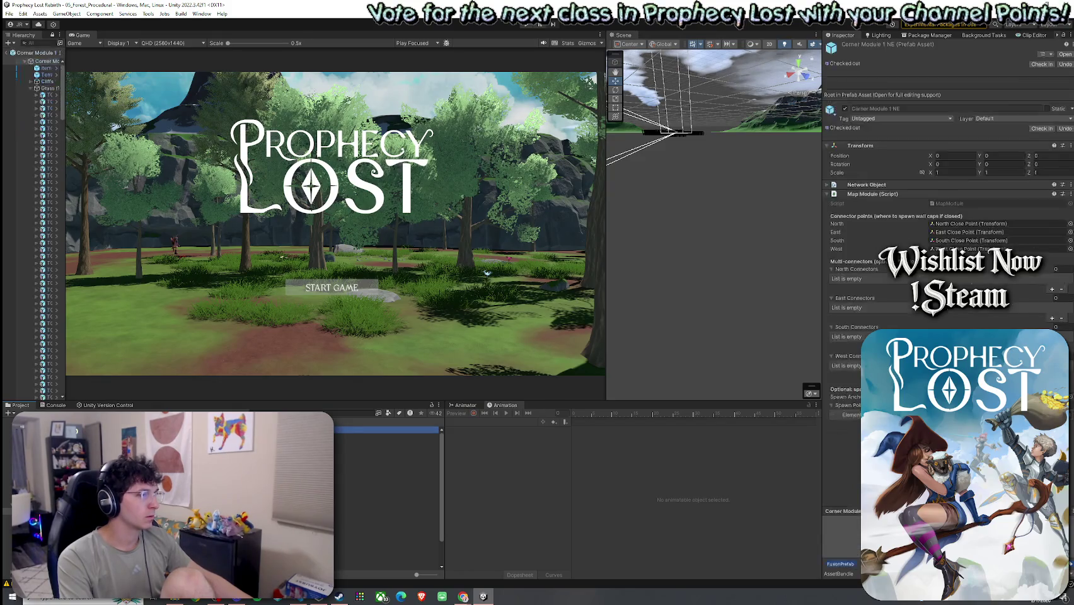
left_click(31, 88)
left_click(31, 129)
left_click_drag(65, 140, 127, 139)
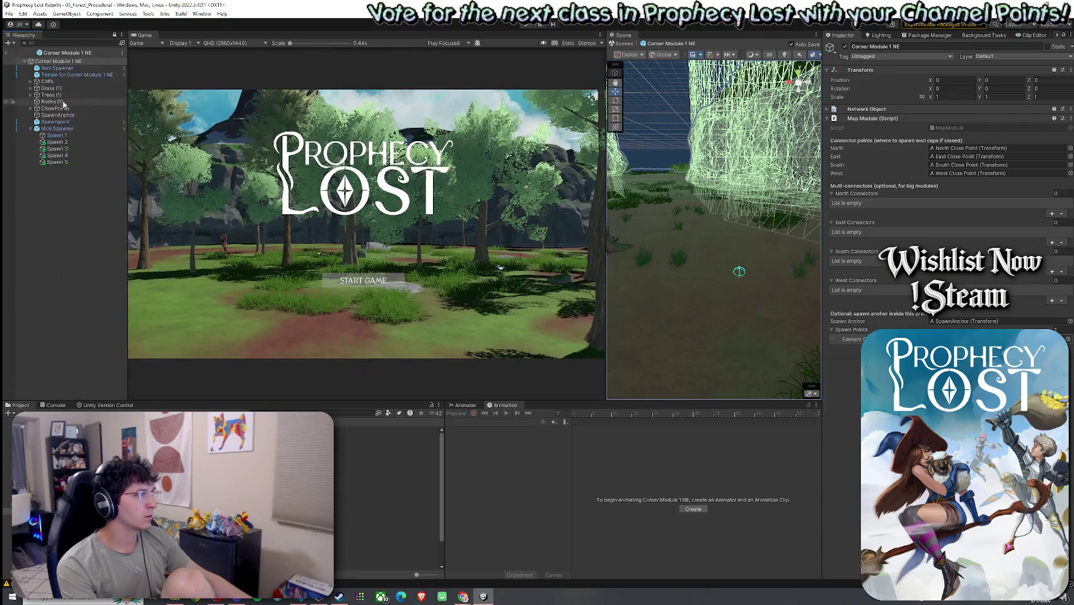
left_click(76, 74)
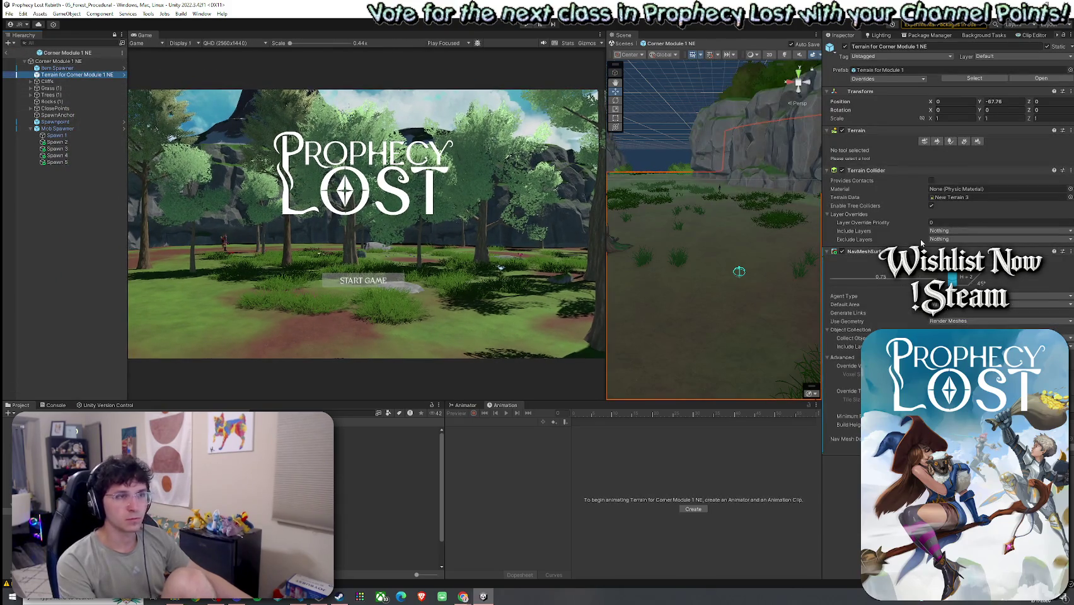
Save the Corner Module 1 NE prefab and copy its terrain's NavMeshSurface component.
left_click(1071, 251)
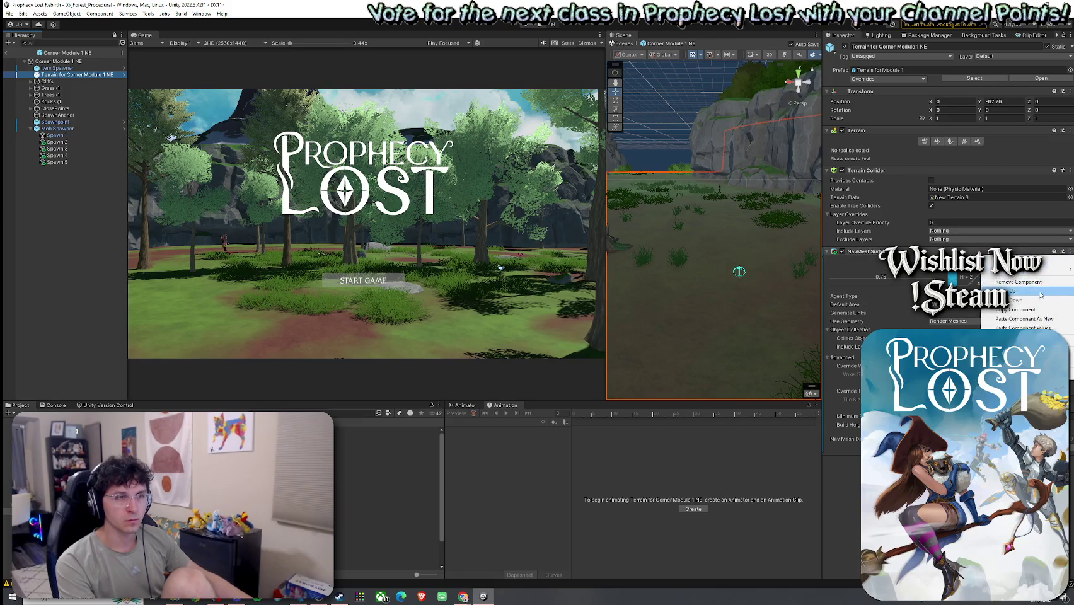
left_click(1071, 354)
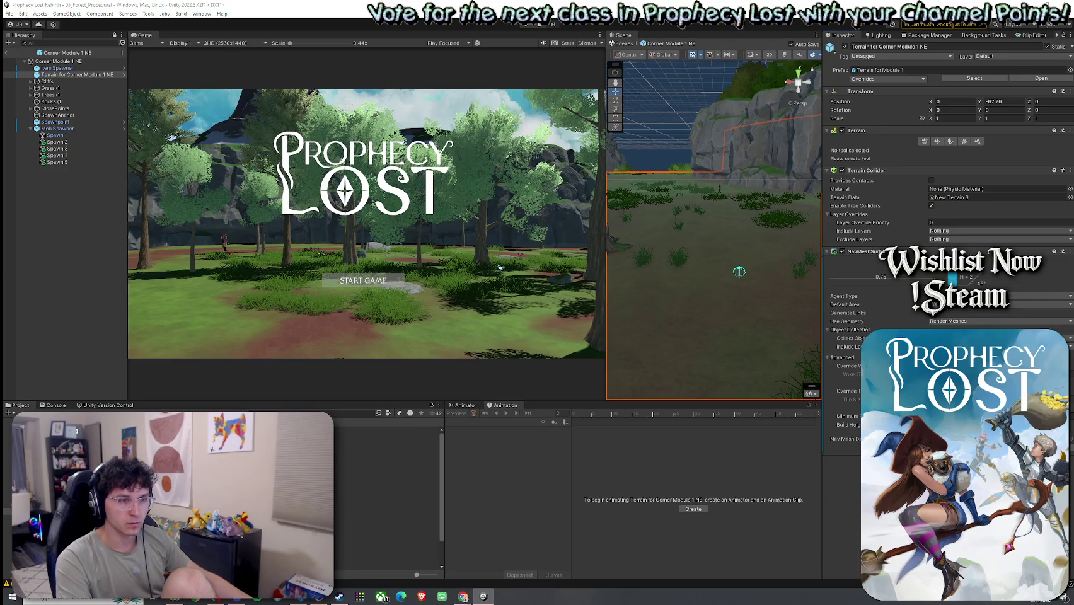
key("ctrl+s")
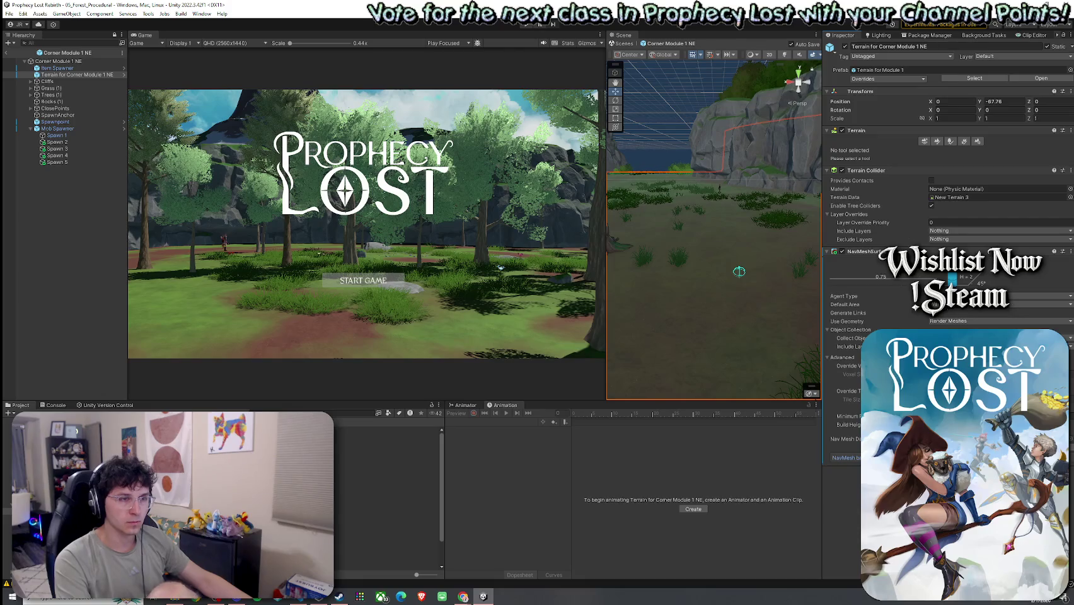
left_click(1071, 252)
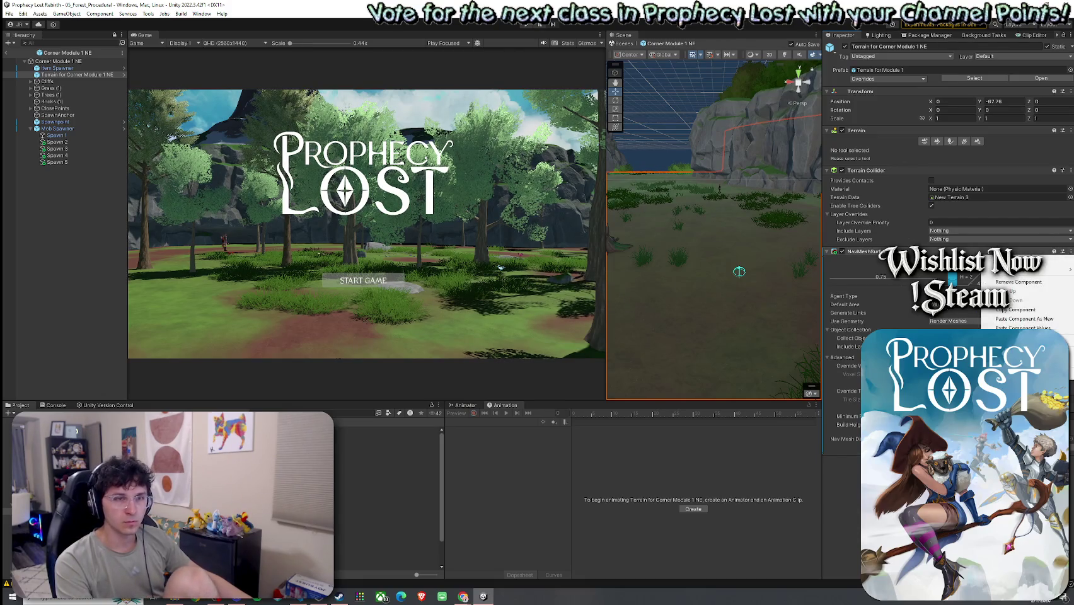
left_click(1015, 310)
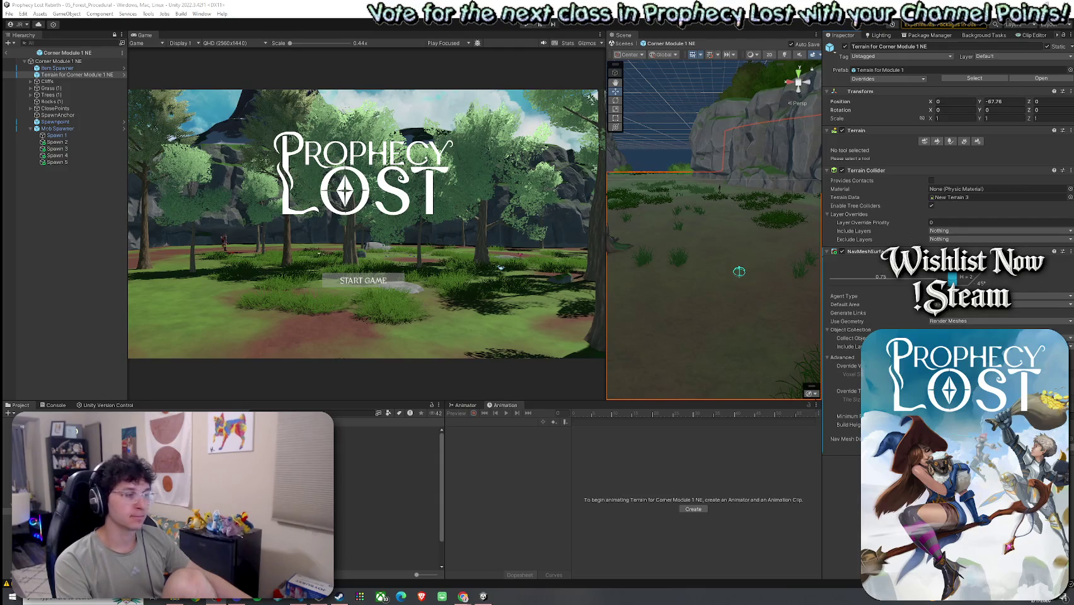
left_click(8, 13)
left_click(64, 63)
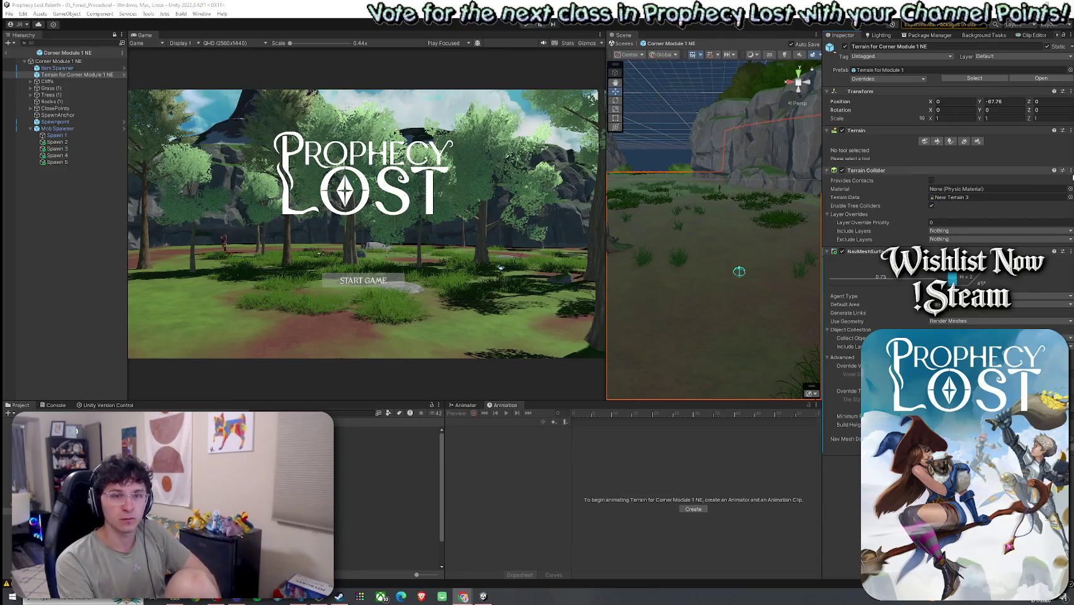
right_click(57, 53)
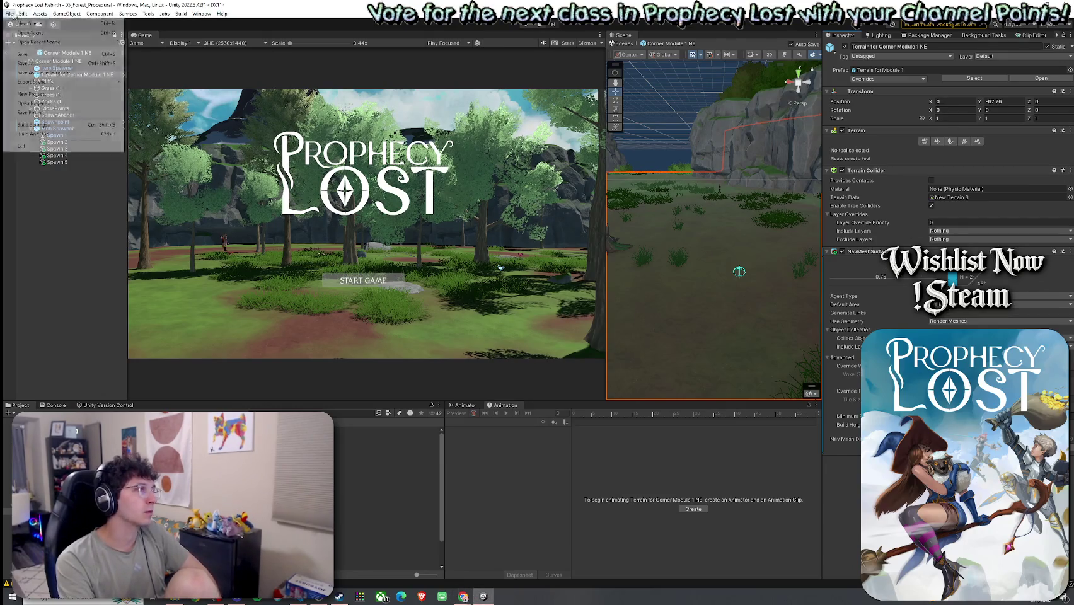
Save, open Corner Module 1 NW, and add a NavMeshSurface component to its Terrain.
left_click(27, 55)
double_click(221, 437)
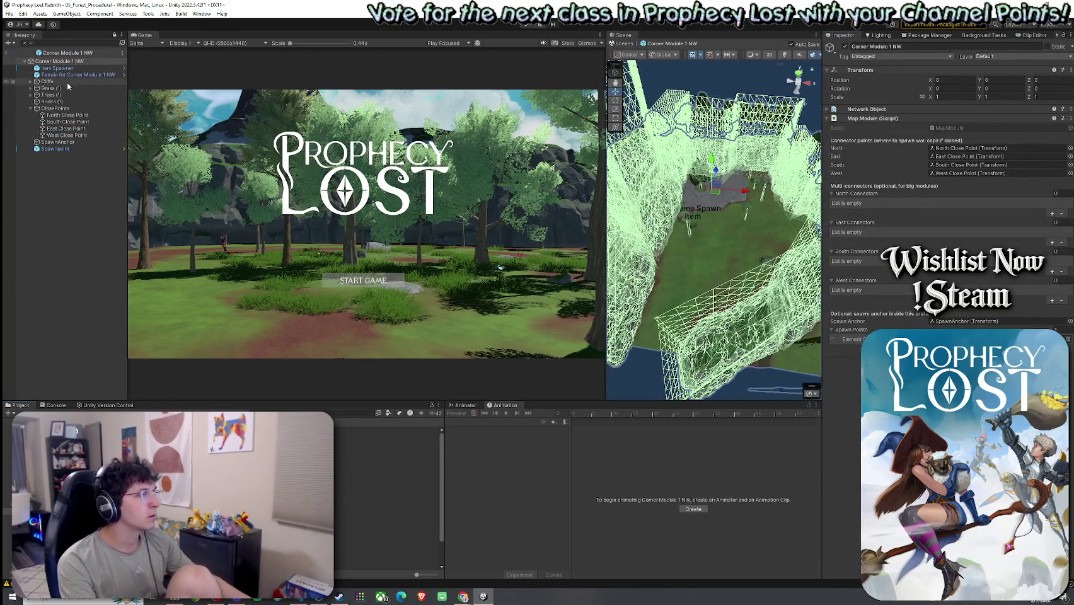
left_click(68, 75)
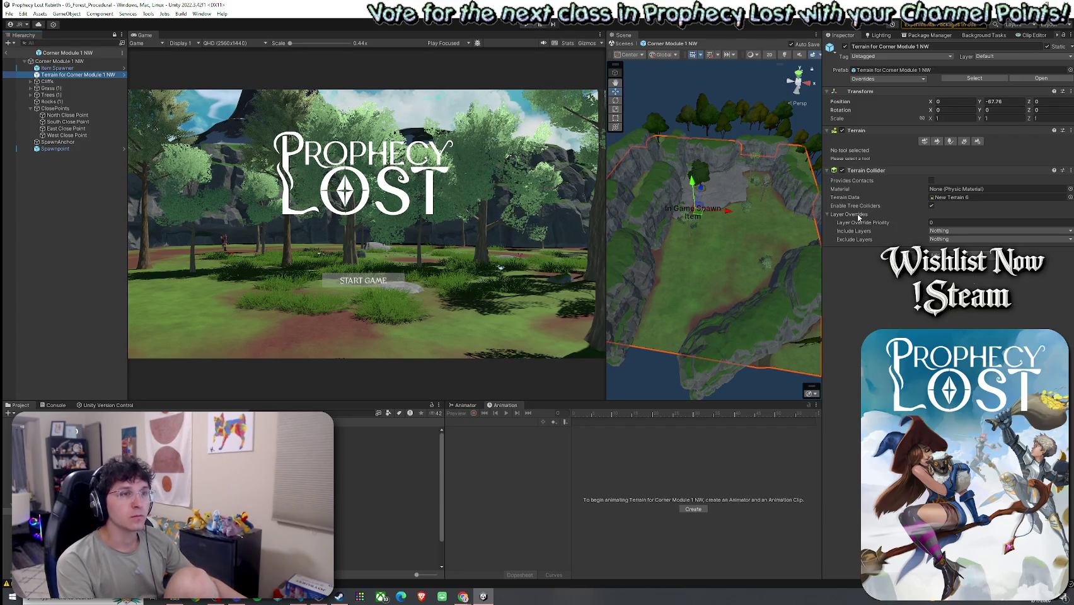
left_click(948, 256)
type("nav")
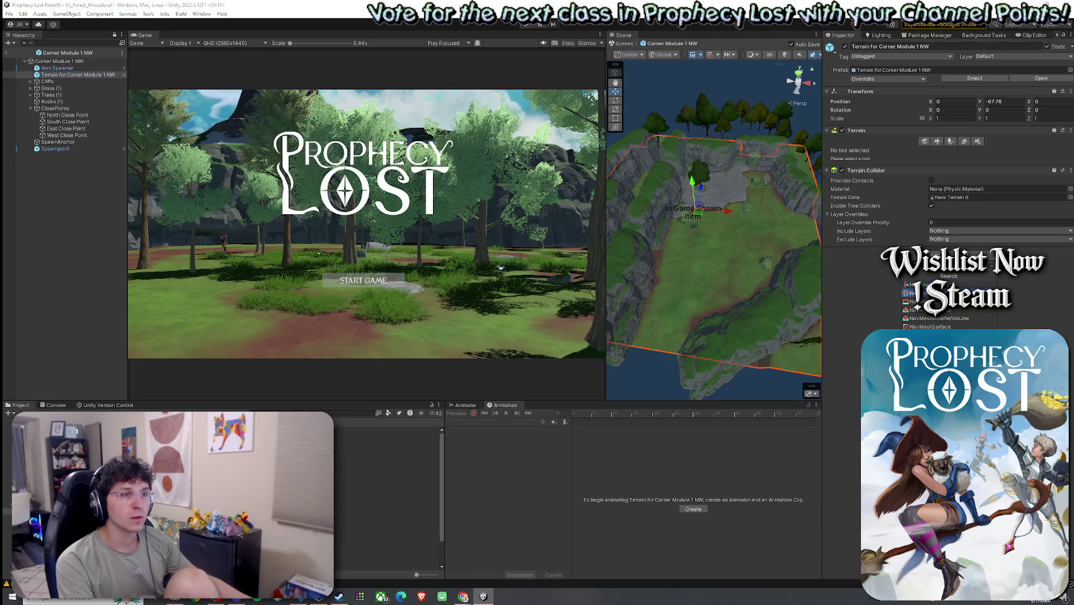
left_click(945, 327)
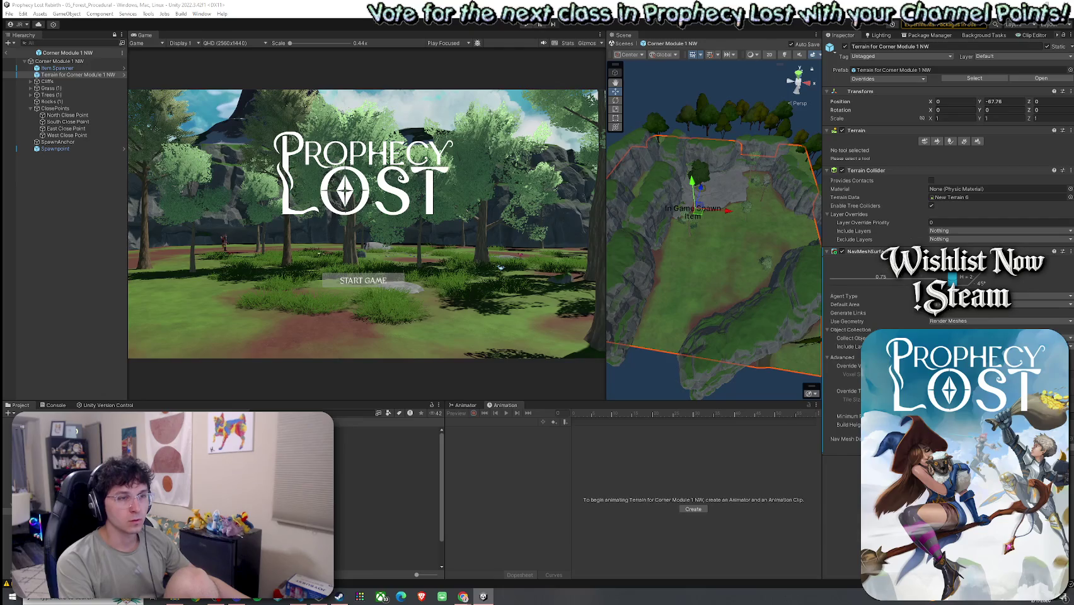
Paste the copied NavMeshSurface settings onto the NW terrain's new component.
left_click(827, 251)
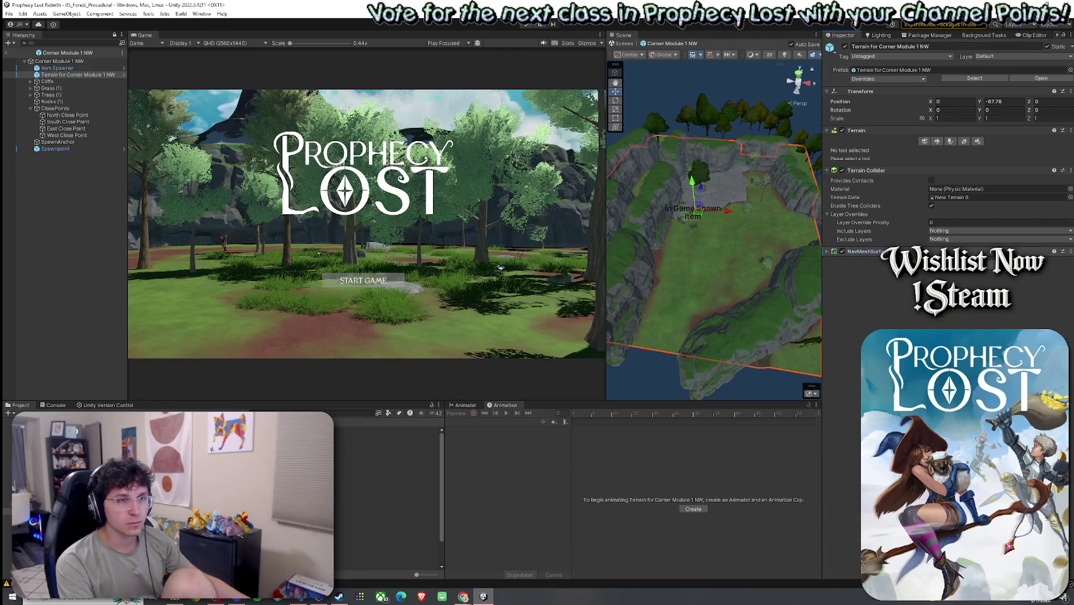
left_click(1041, 251)
right_click(1041, 251)
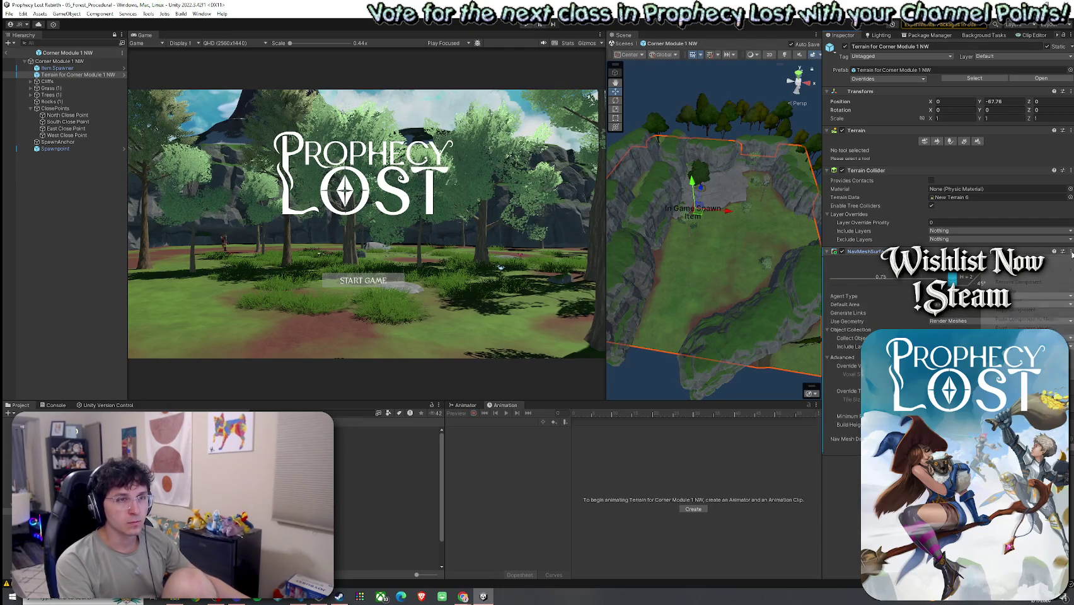
left_click(1032, 319)
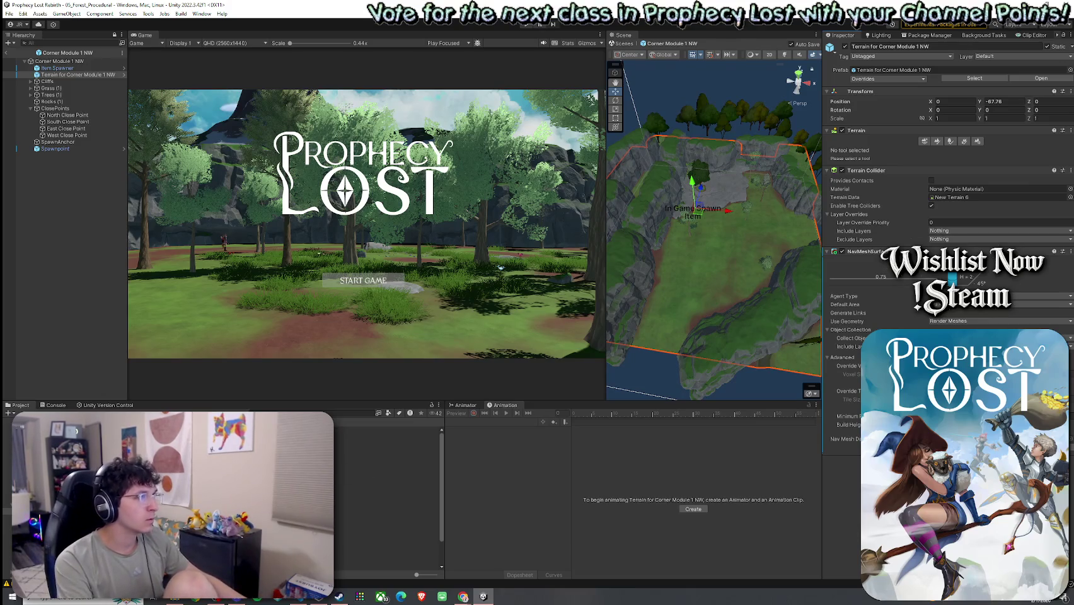
Check the NE module's terrain, then open Corner Module 1 SE and select its Terrain.
double_click(190, 442)
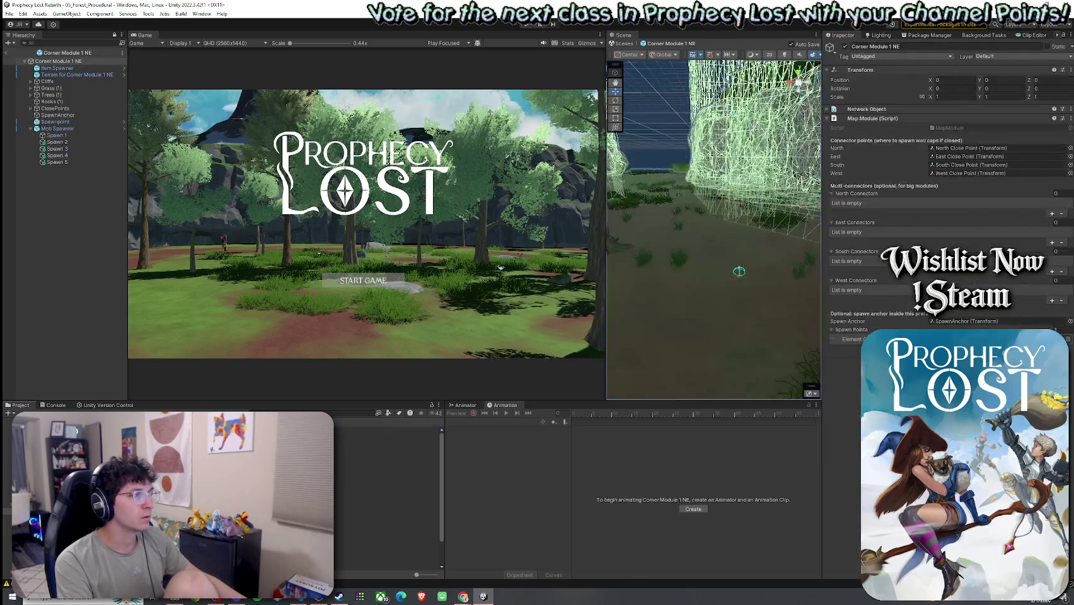
double_click(99, 76)
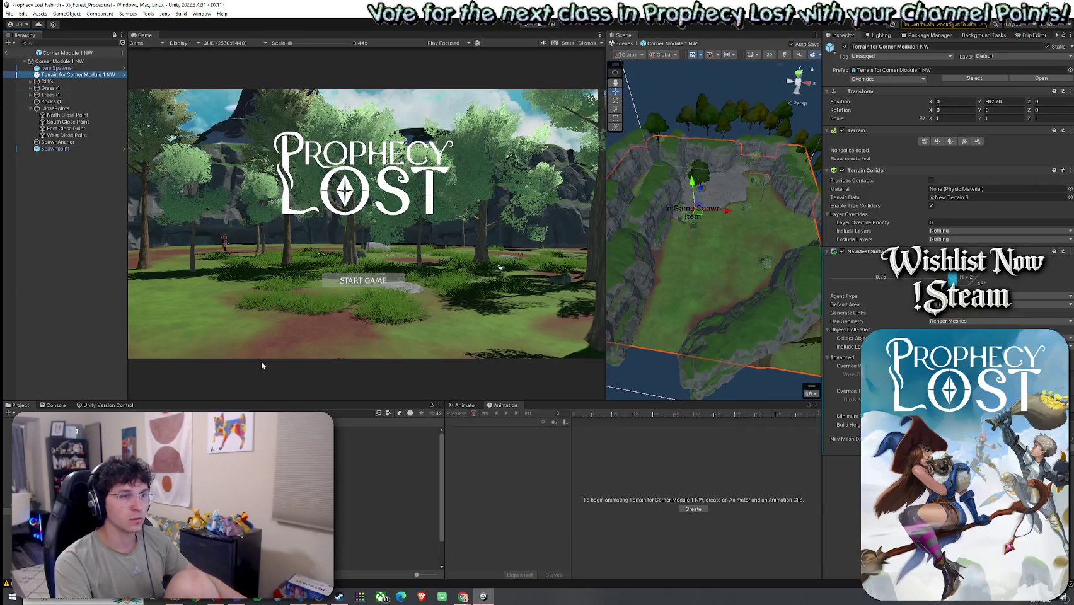
double_click(284, 443)
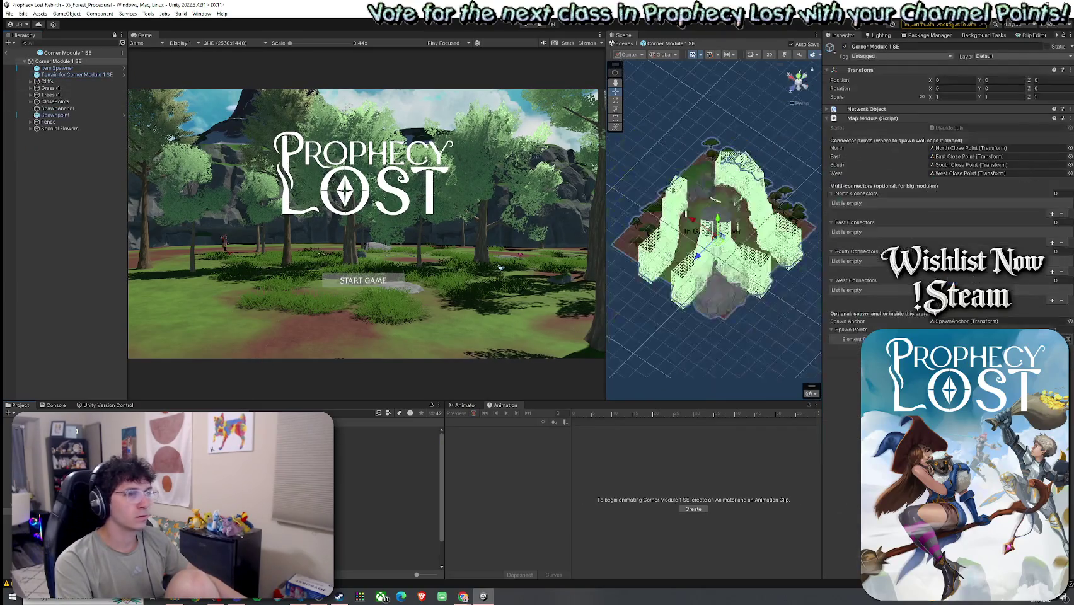
left_click(76, 74)
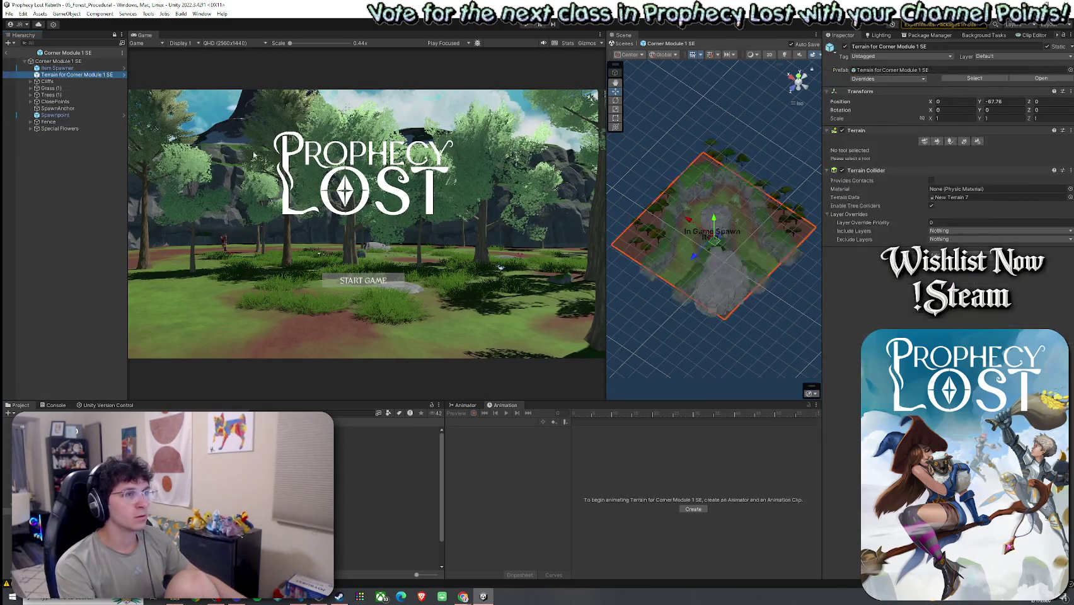
Add a NavMeshSurface to the SE terrain via Ctrl+Shift+A and paste the copied values into it.
key("ctrl+shift+a")
type("navmesh")
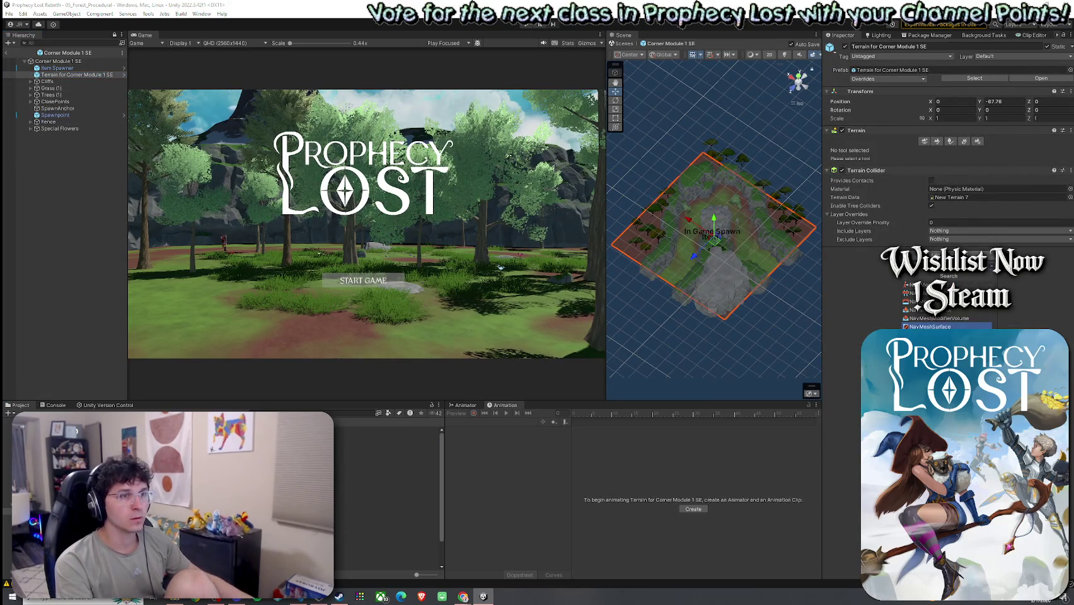
key("Return")
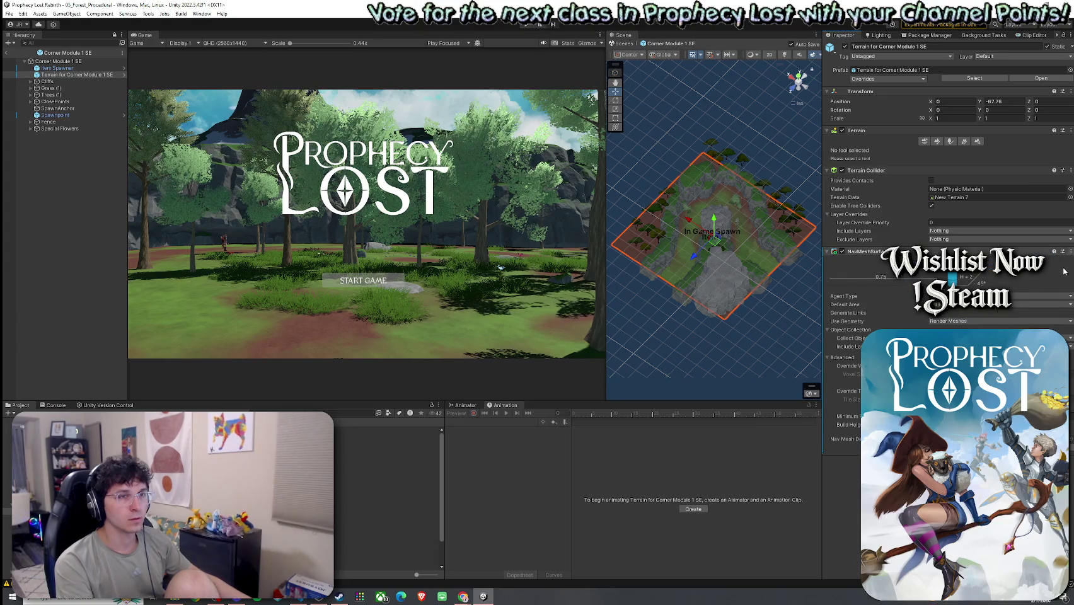
left_click(1070, 251)
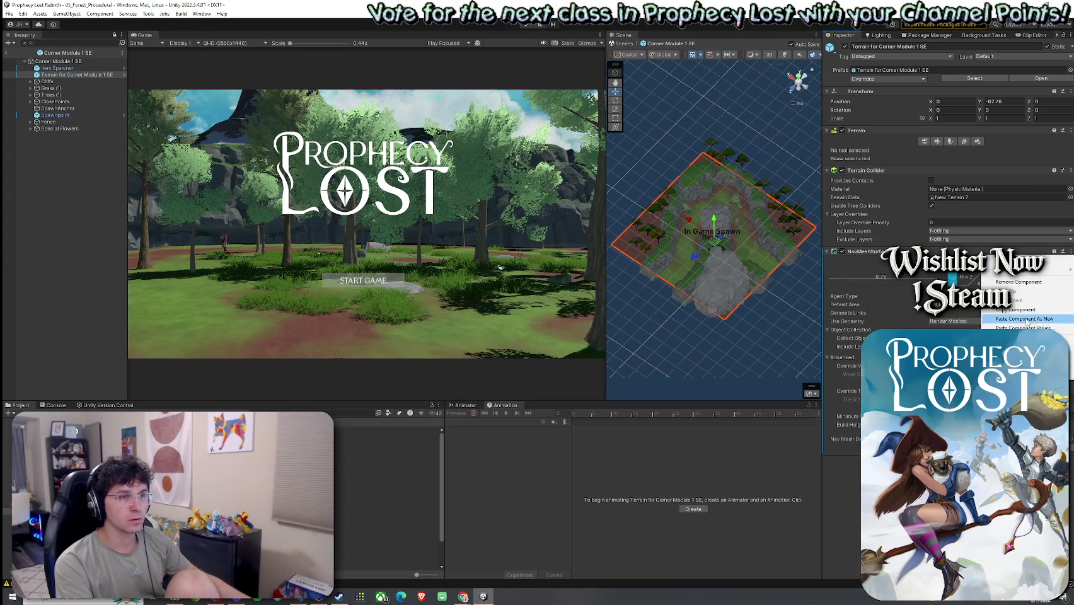
left_click(1022, 328)
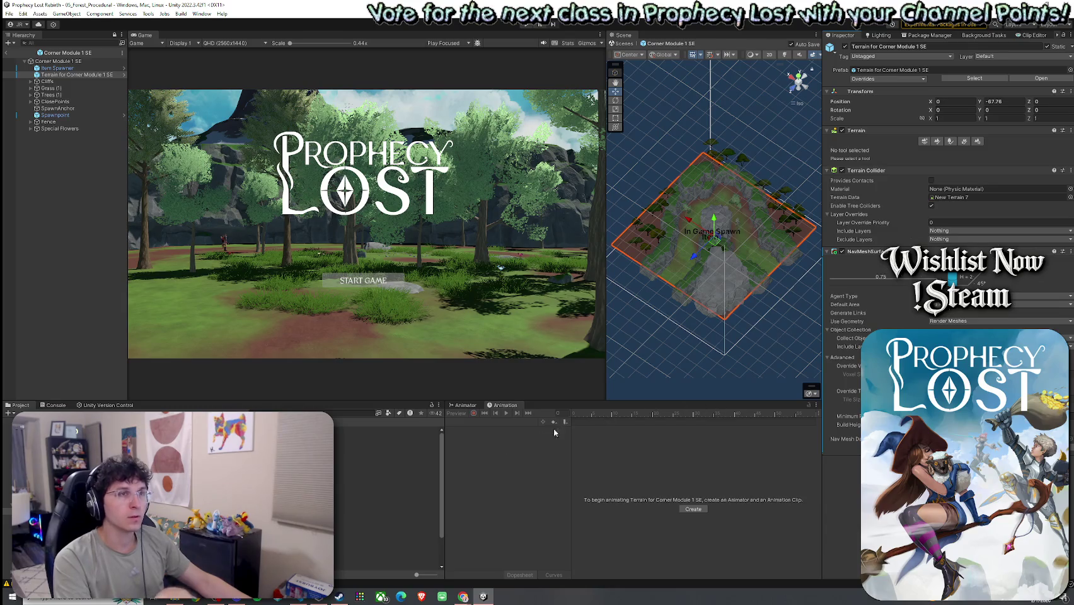
Open Corner Module 1 SW and select its Terrain object.
double_click(387, 451)
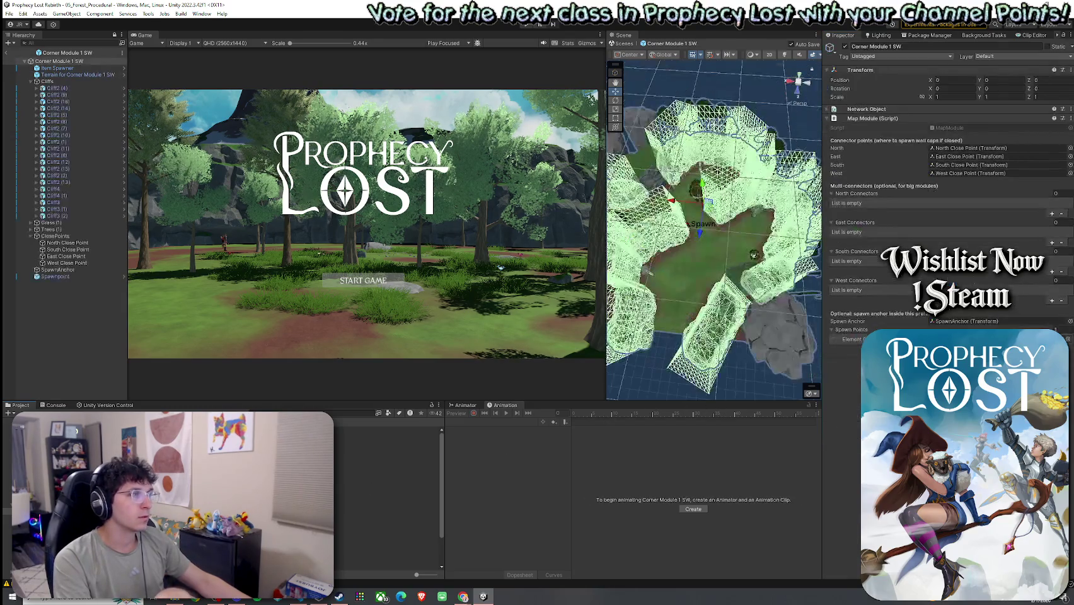
left_click(57, 67)
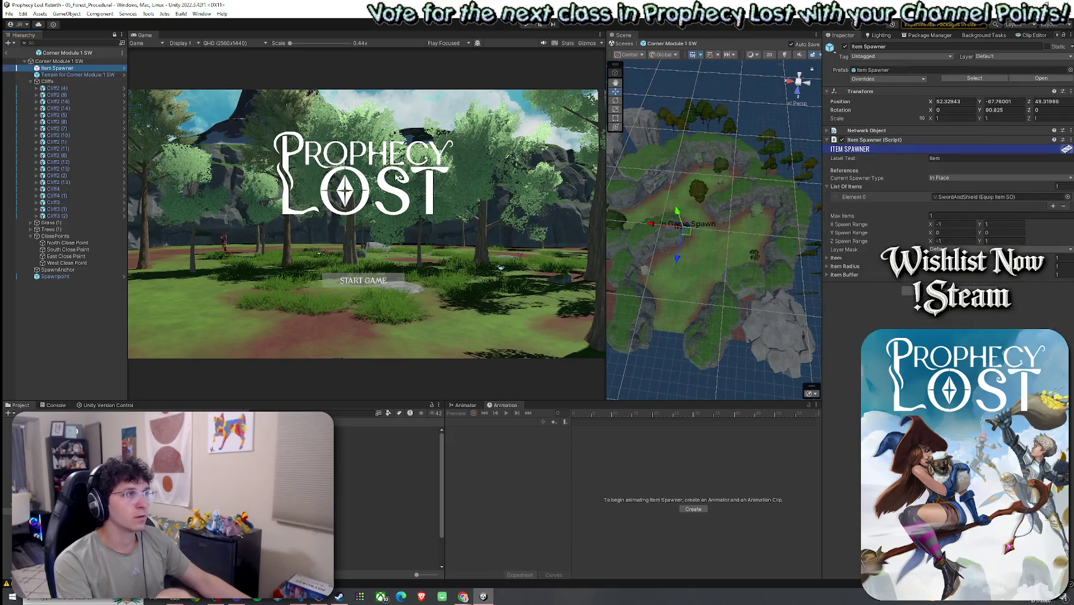
key("Down")
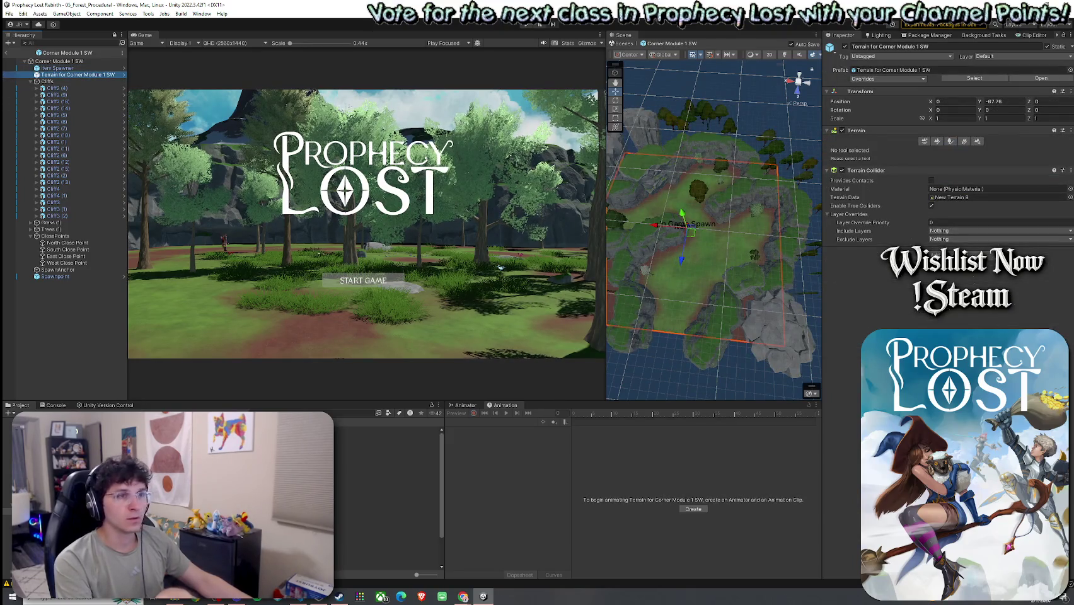
Add a NavMeshSurface with the copied settings to the SW terrain, then reopen Corner Module 1 NE.
left_click(947, 262)
key("Escape")
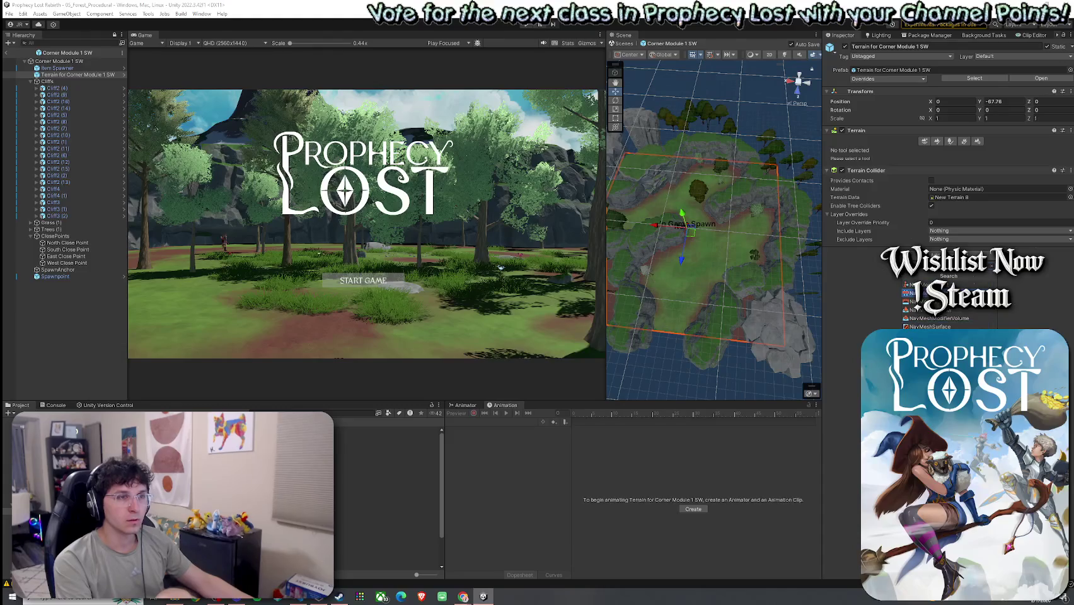
type("navmesh")
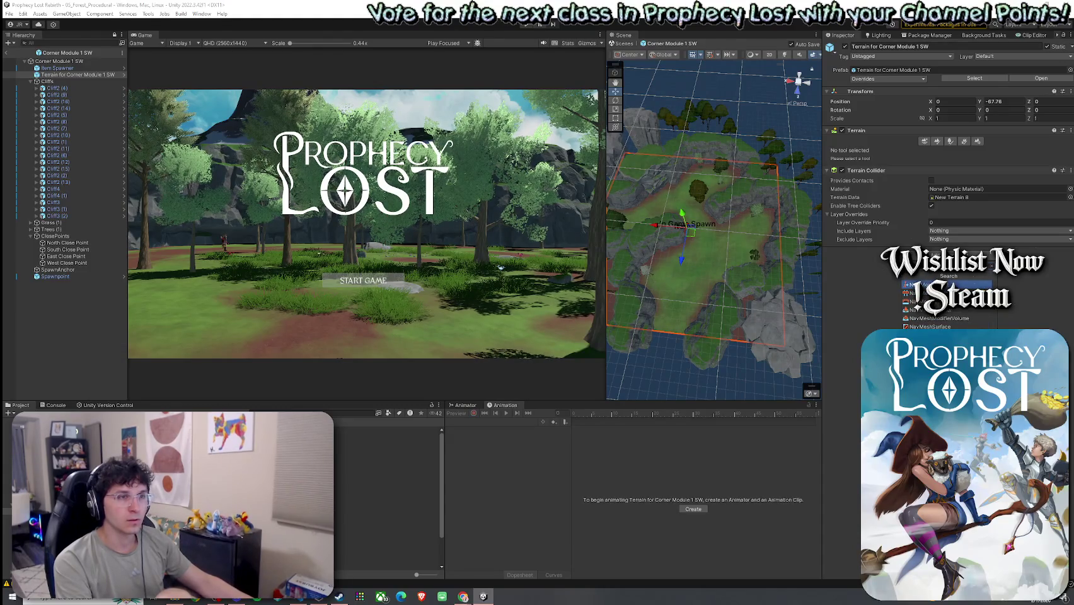
key("Down")
key("Down")
key("Down")
key("Return")
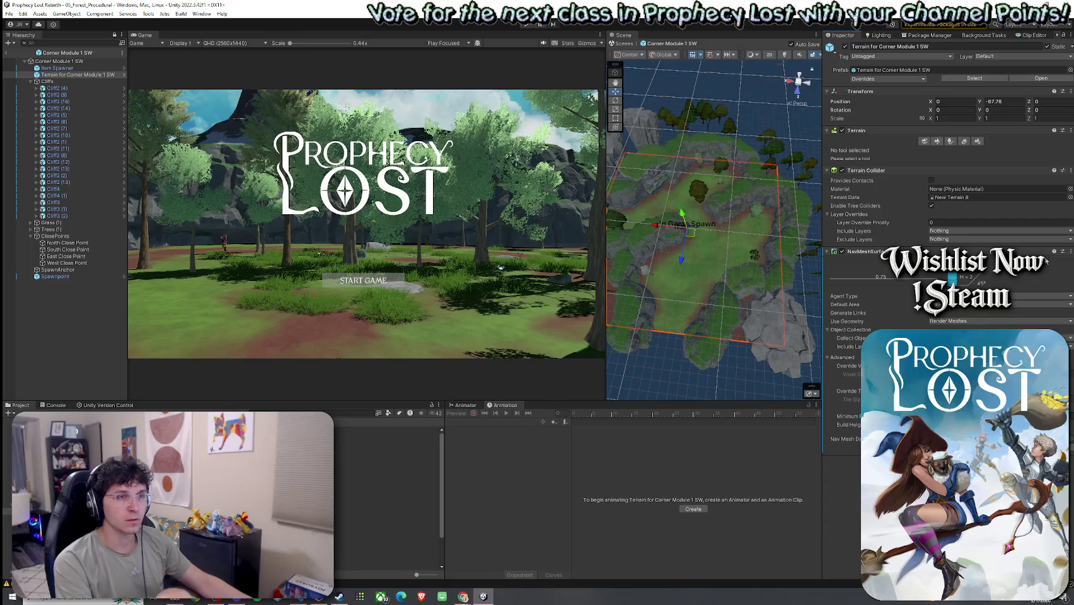
left_click(1070, 254)
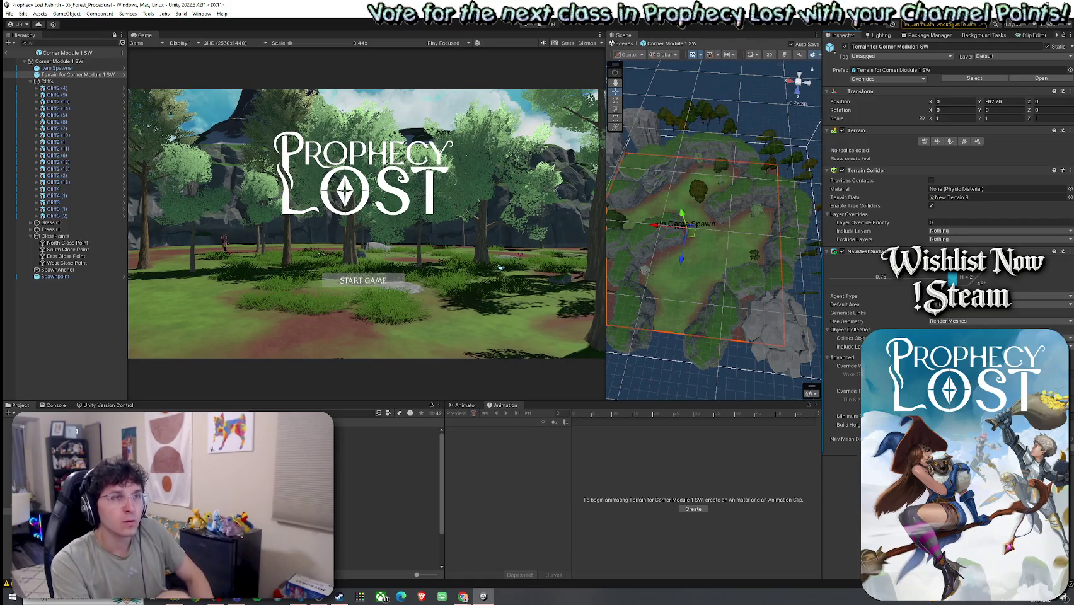
double_click(353, 457)
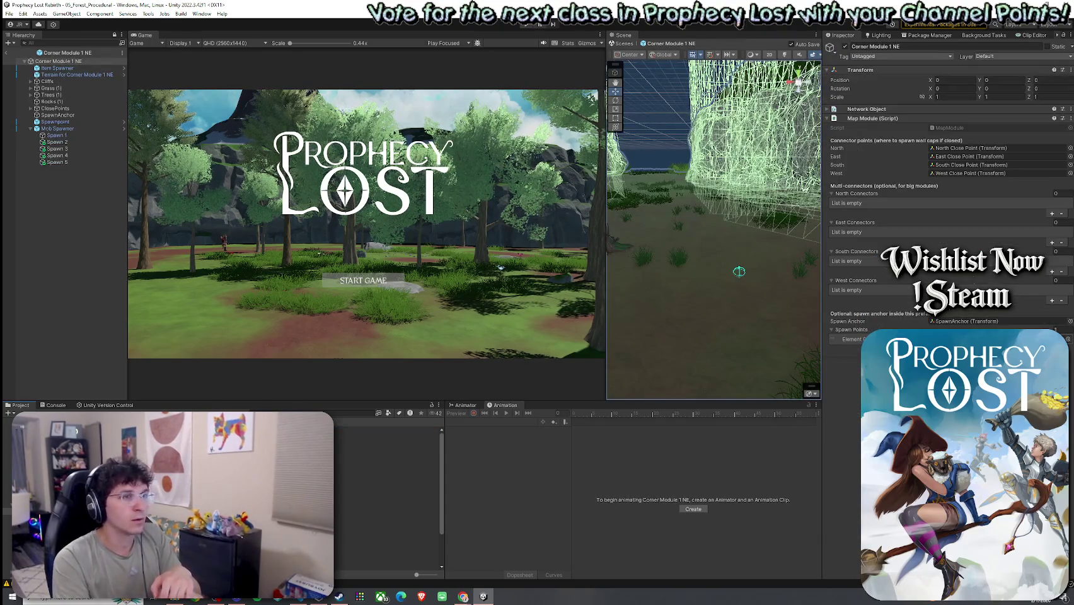
Step through the module prefabs to Cross Module 1 and select its Terrain.
double_click(379, 437)
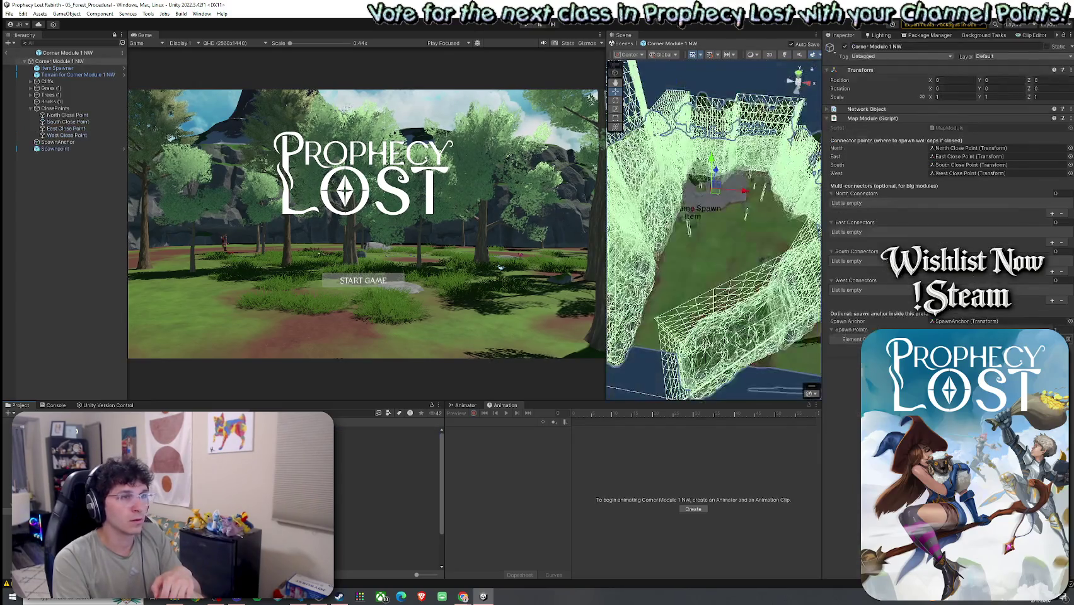
double_click(378, 444)
double_click(379, 451)
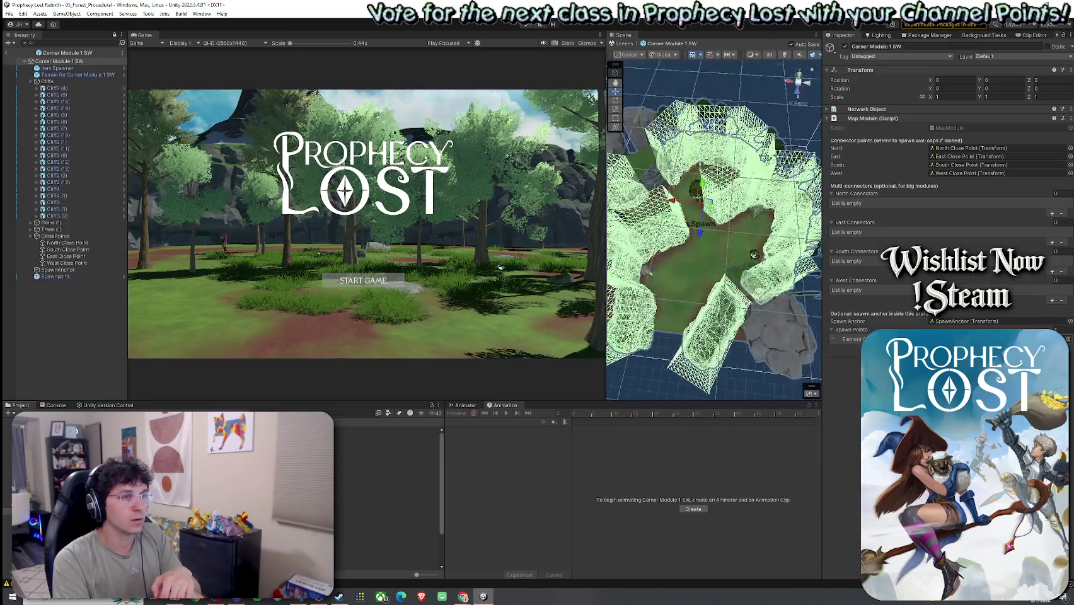
double_click(378, 457)
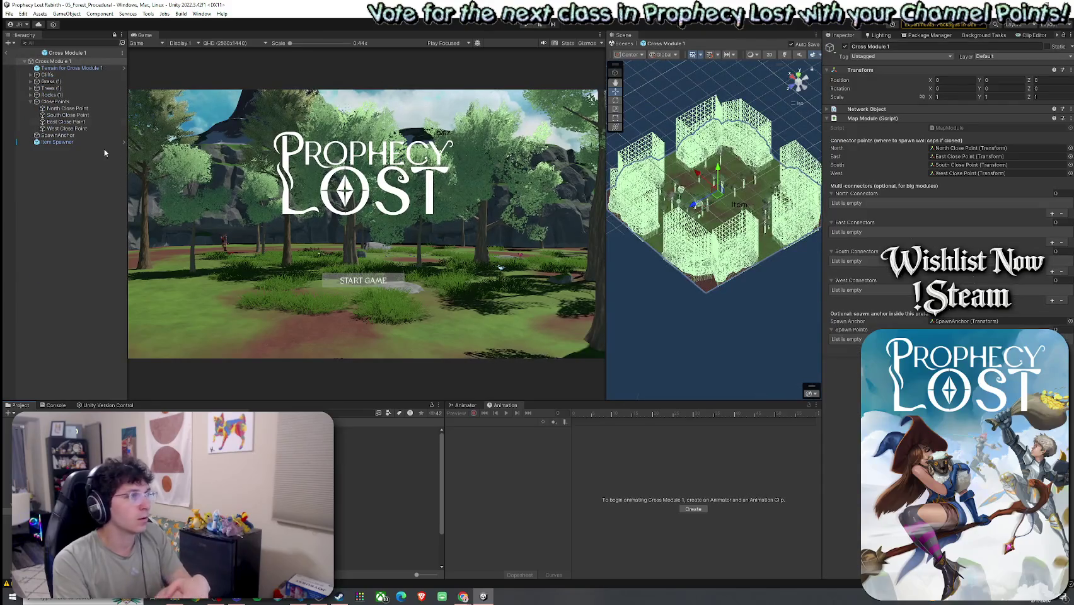
left_click(81, 67)
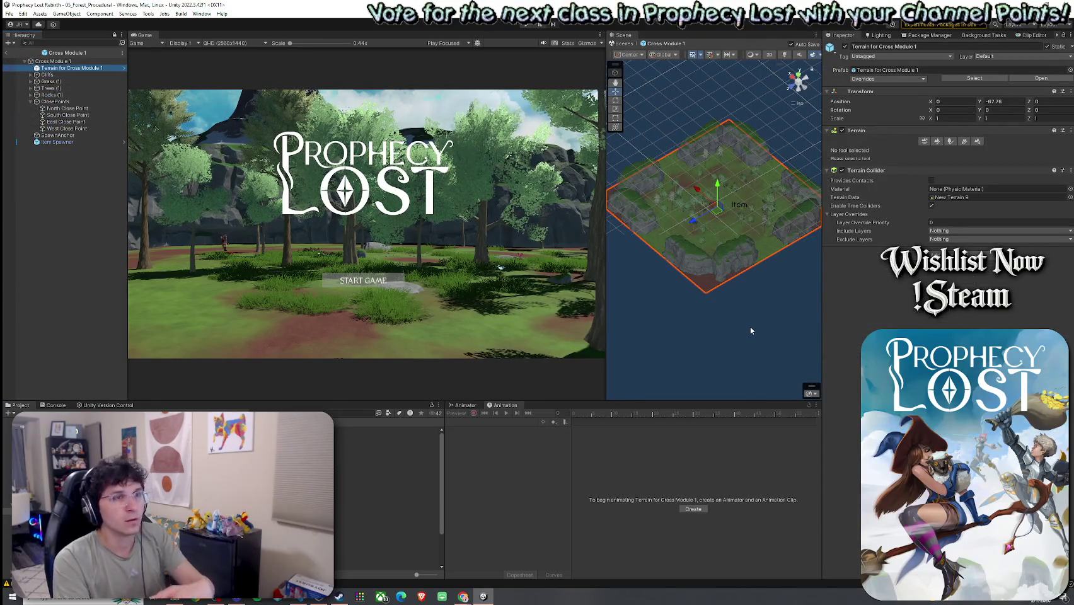
Add a NavMeshSurface to the Cross Module 1 terrain, then open Cross Module 2.
left_click(949, 255)
type("nav")
key("Return")
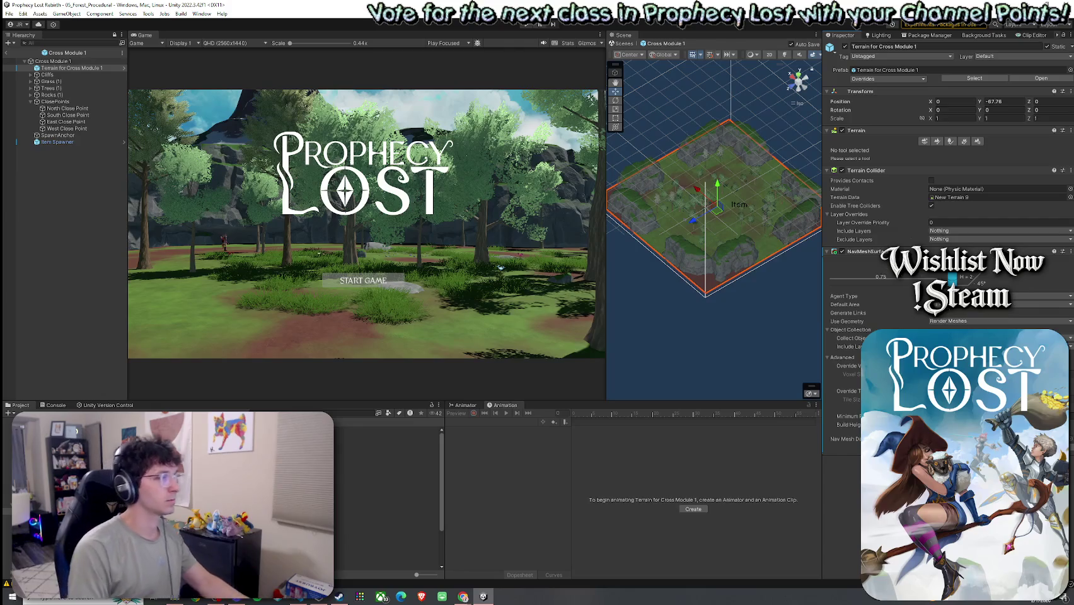
double_click(379, 464)
Paste a NavMeshSurface onto the Cross Module 2 terrain, undoing the accidental duplicate.
left_click(76, 74)
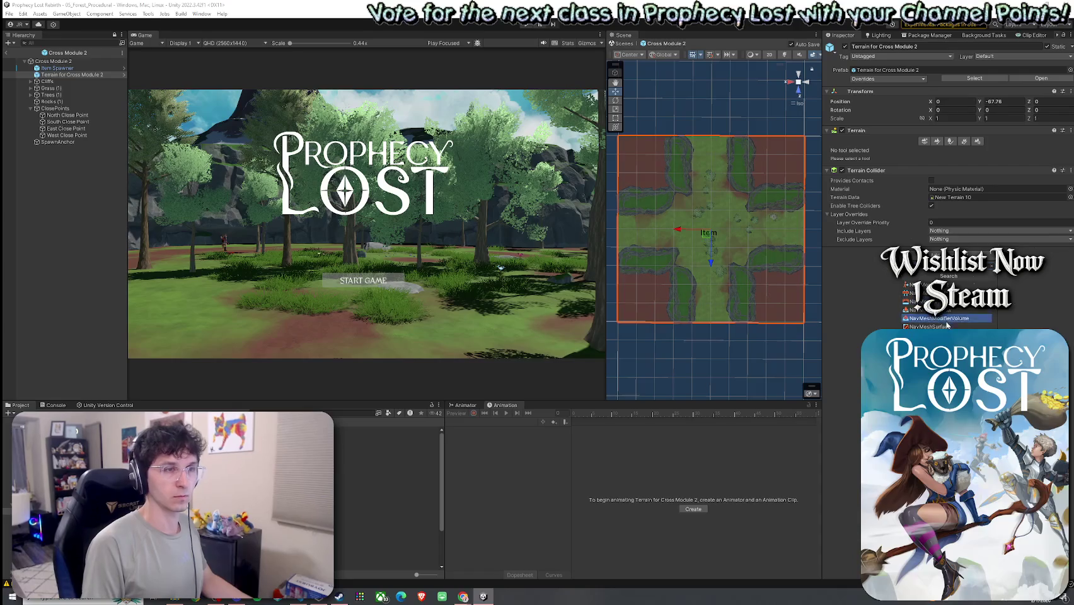
left_click(1071, 252)
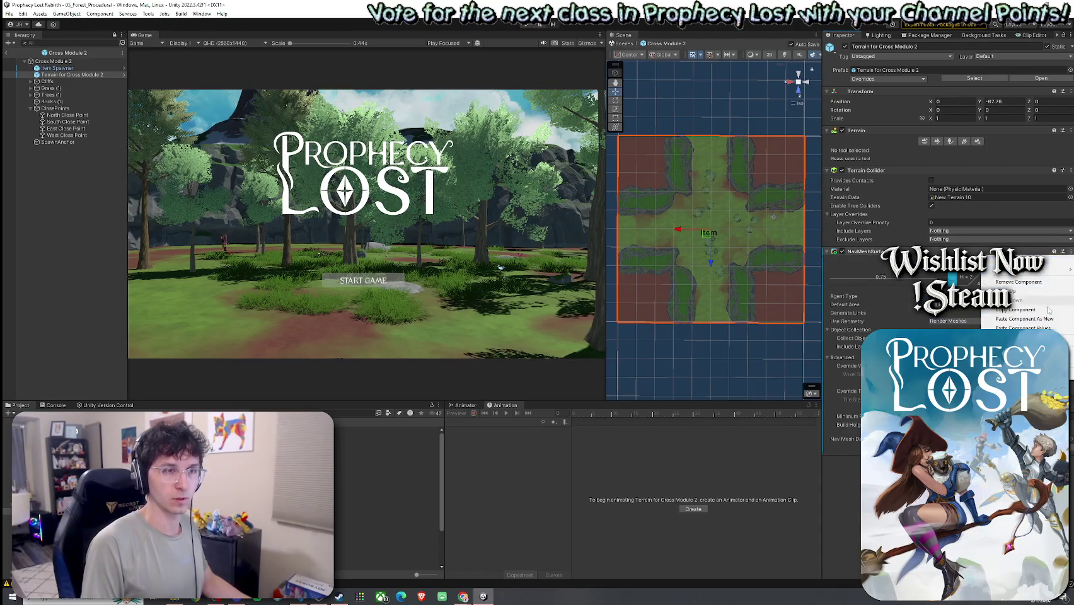
left_click(1024, 319)
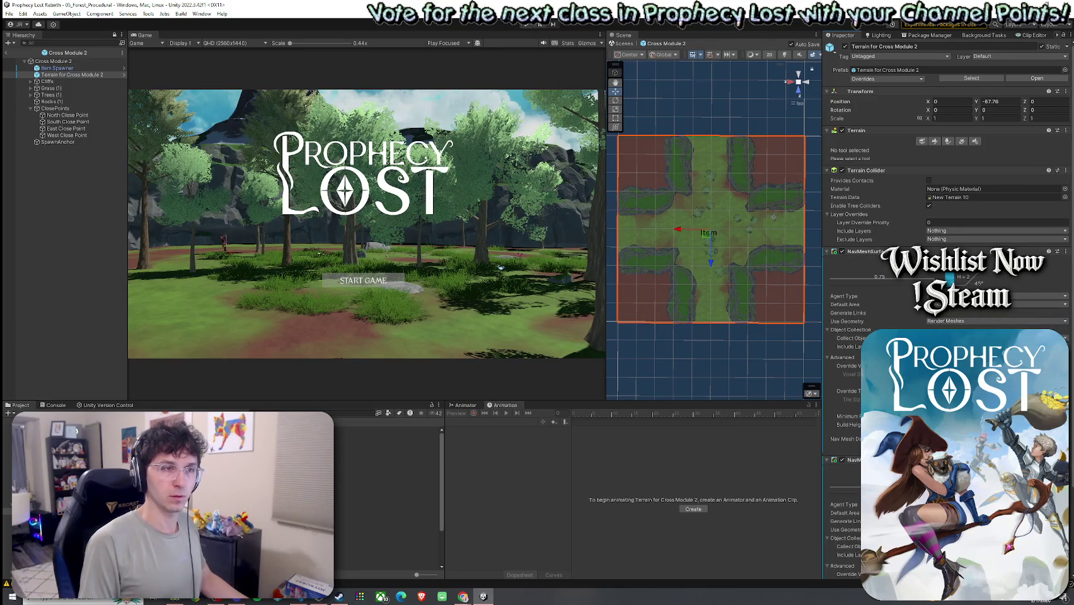
key("ctrl+z")
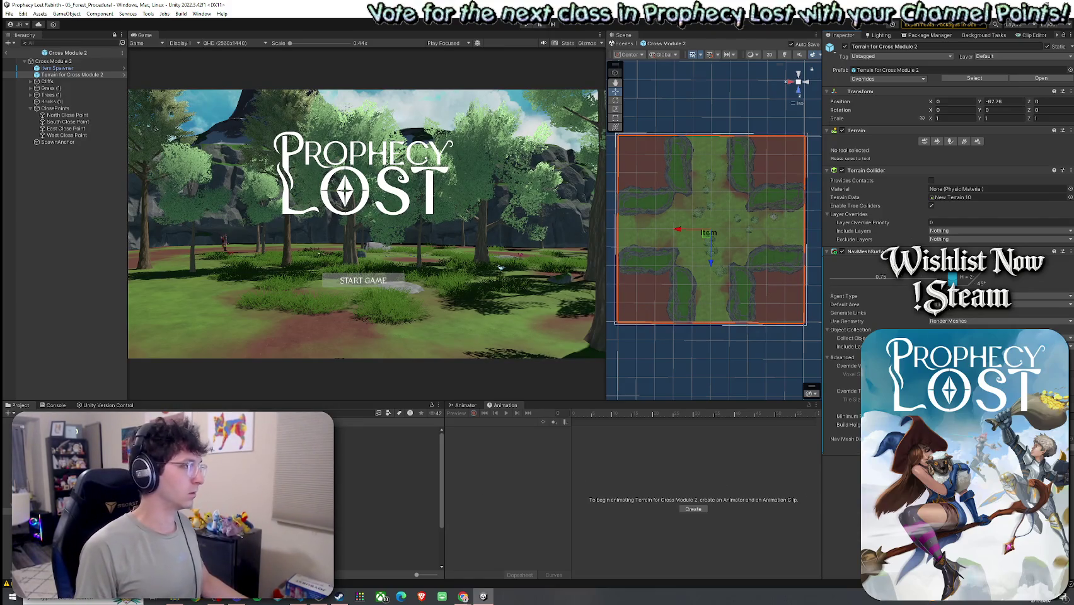
Add a NavMeshSurface with the copied values to the Cross Module 3 terrain, then open Cross Module 4.
left_click(84, 75)
left_click(950, 257)
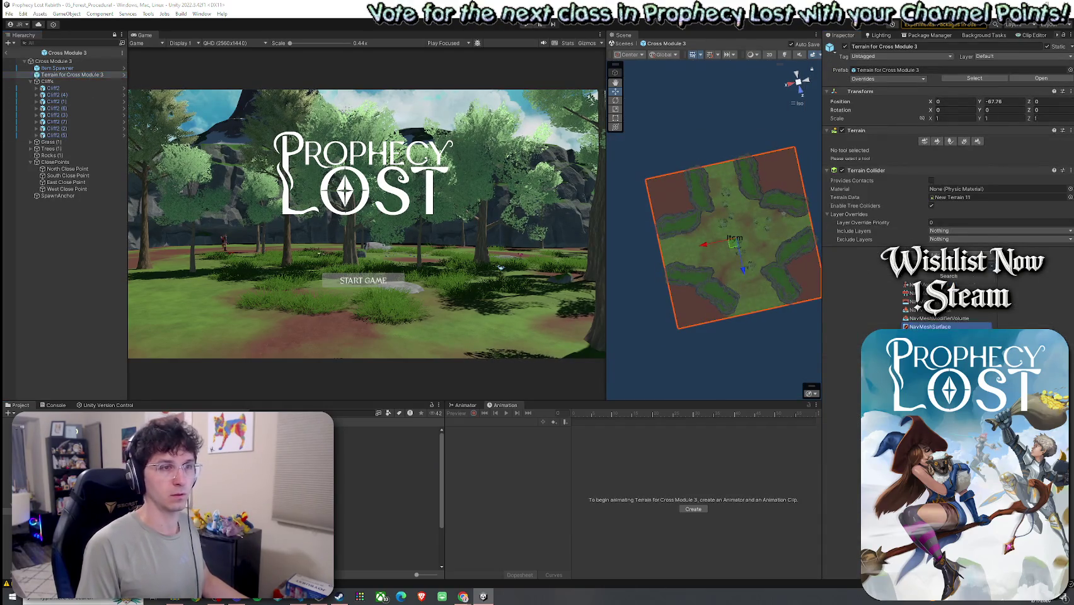
left_click(962, 326)
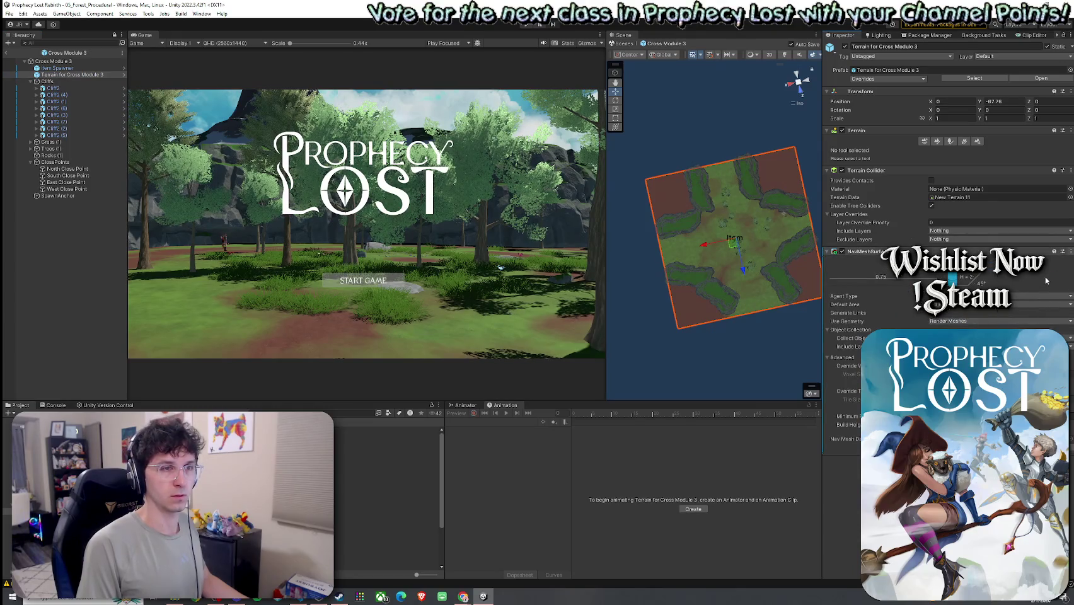
left_click(1069, 251)
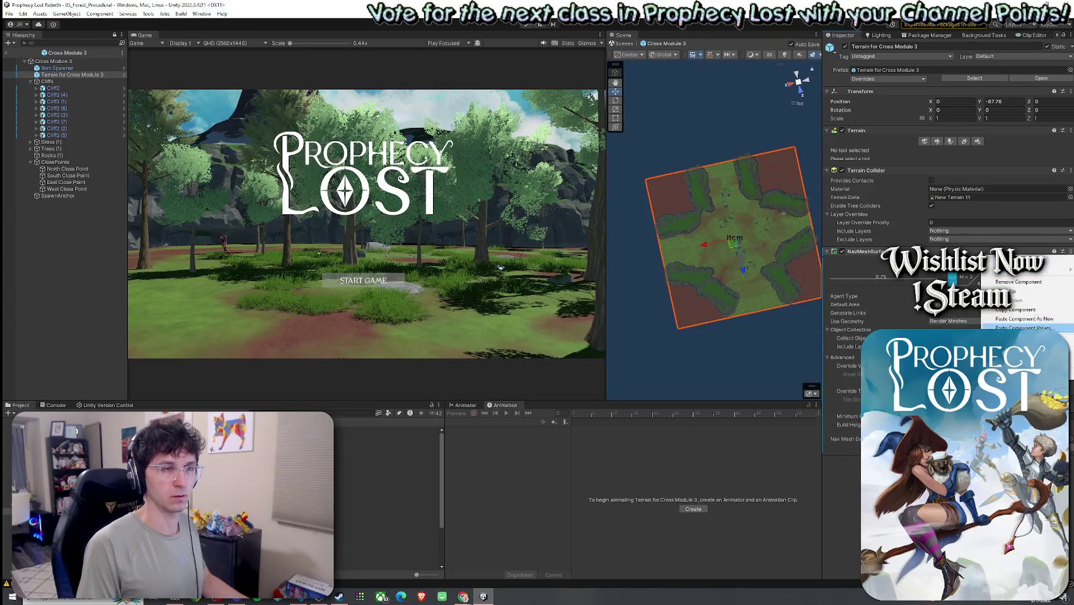
left_click(1025, 327)
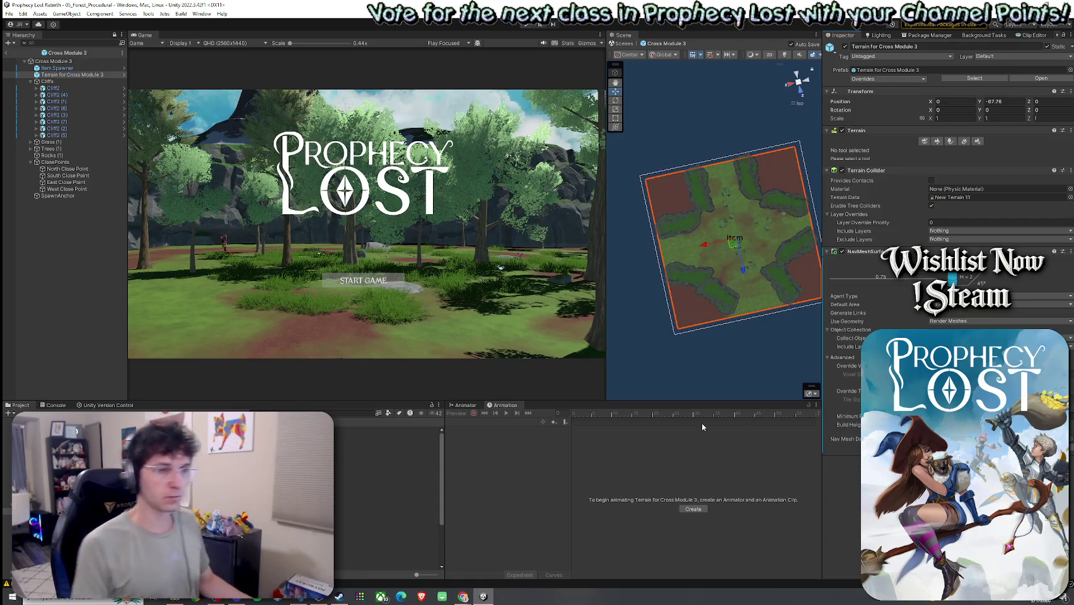
double_click(189, 441)
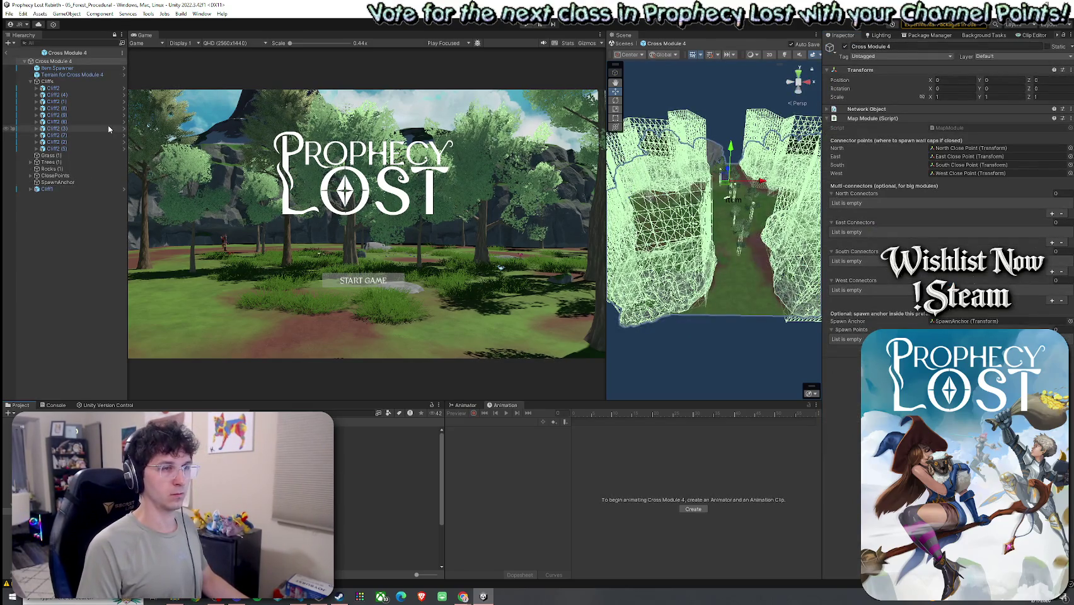
Add a NavMeshSurface component to the Cross Module 4 terrain.
left_click(72, 75)
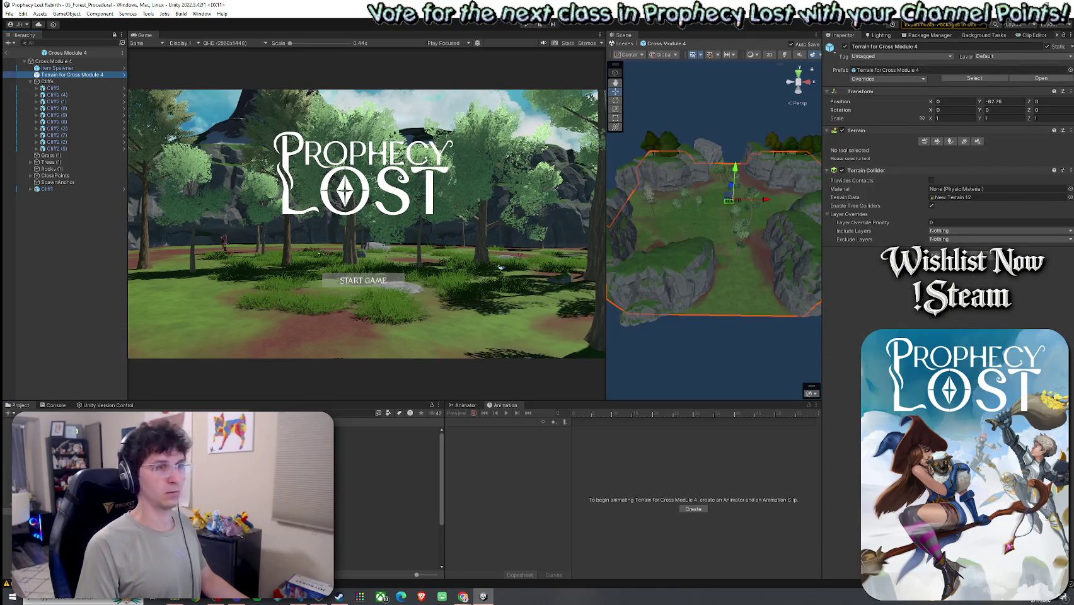
left_click(950, 258)
left_click(930, 326)
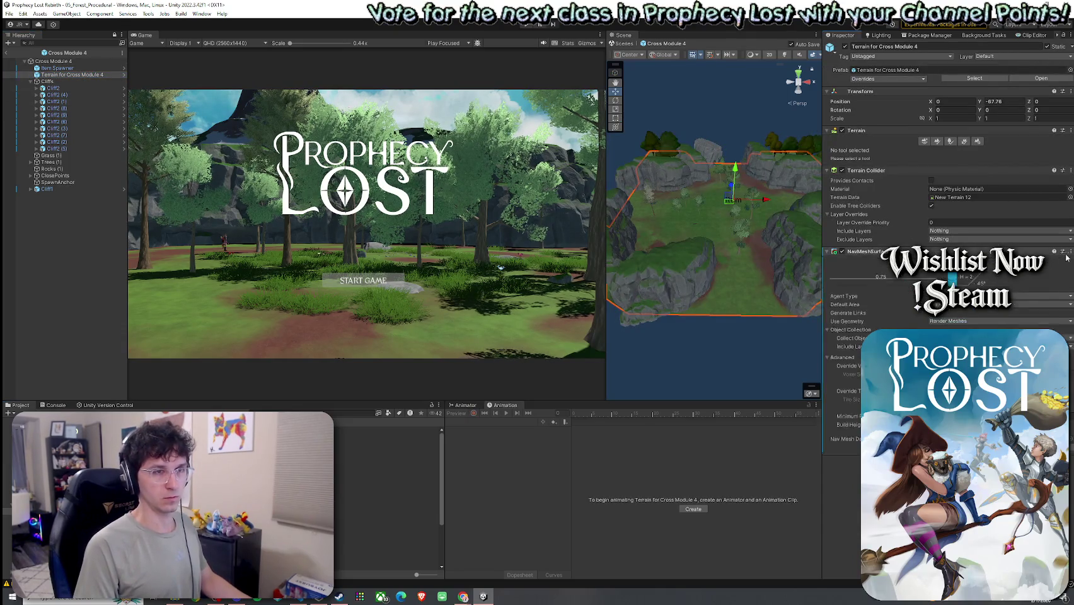
right_click(1039, 252)
key("Escape")
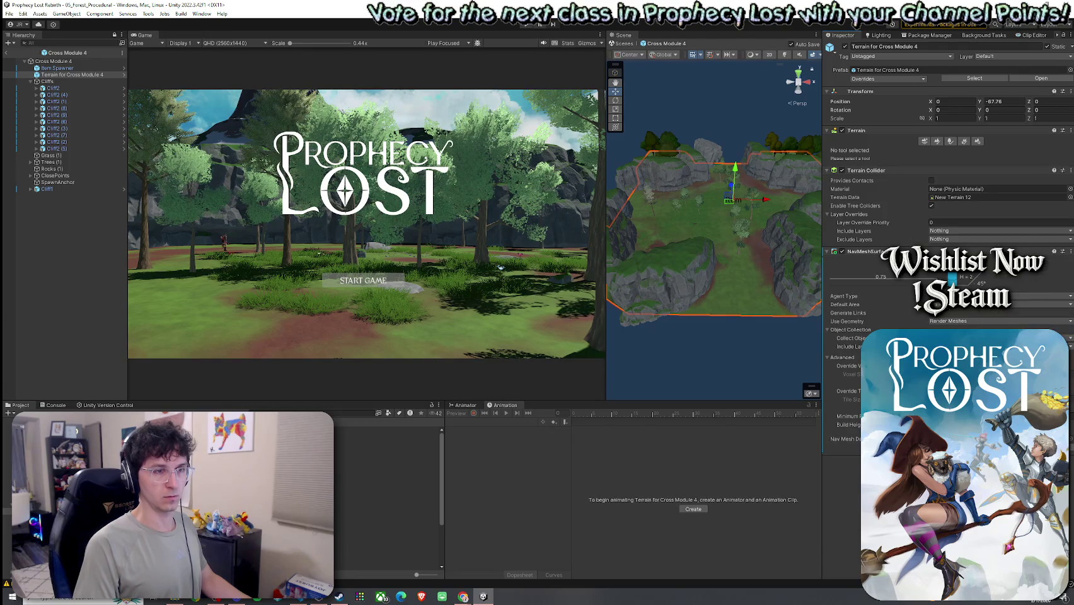
Bake the navmesh and save the Cross Module 4 prefab, then open Cross Module 5.
left_click(845, 457)
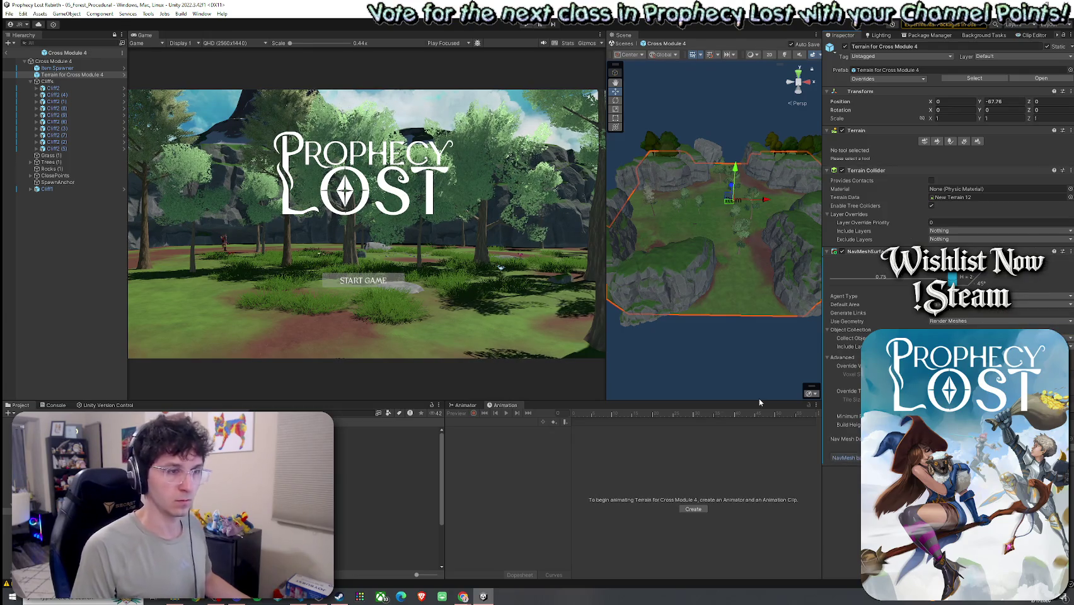
key("ctrl+s")
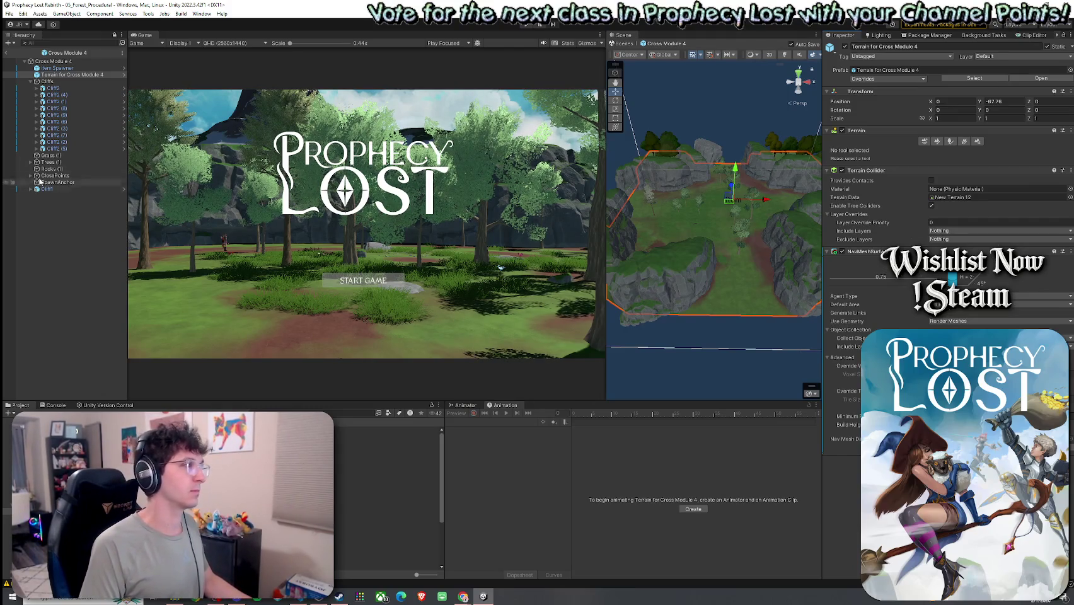
double_click(387, 484)
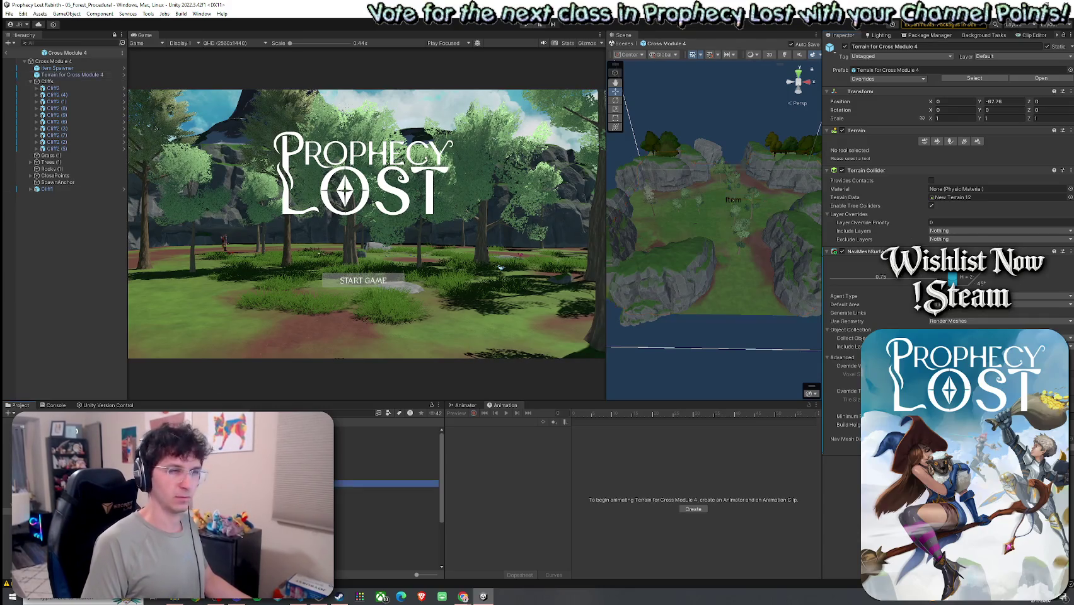
Add a NavMeshSurface to the Cross Module 5 terrain and paste in the copied NavMesh settings.
left_click(75, 75)
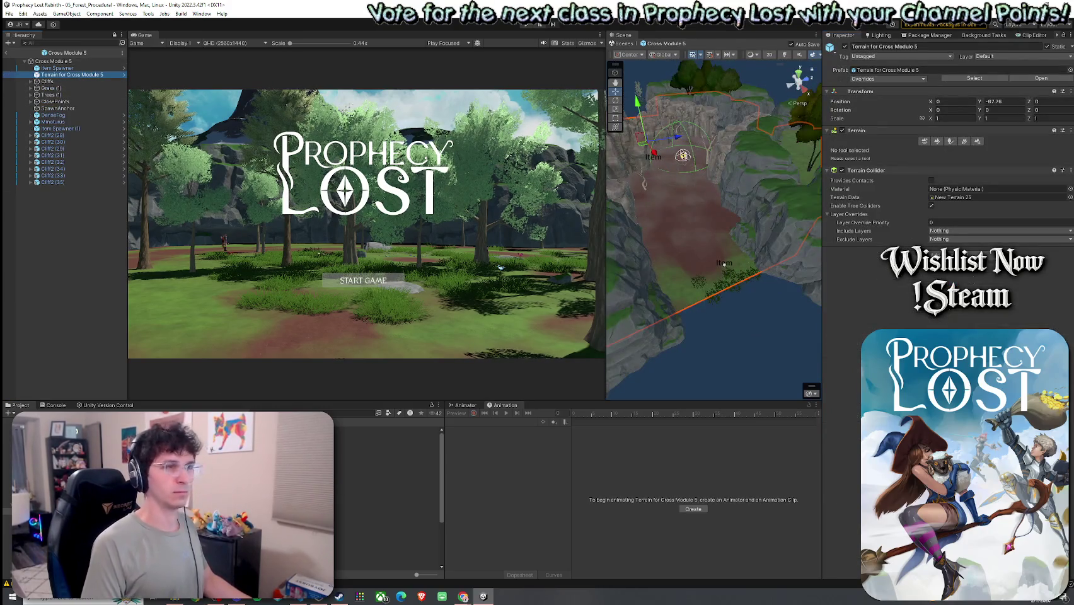
key("Return")
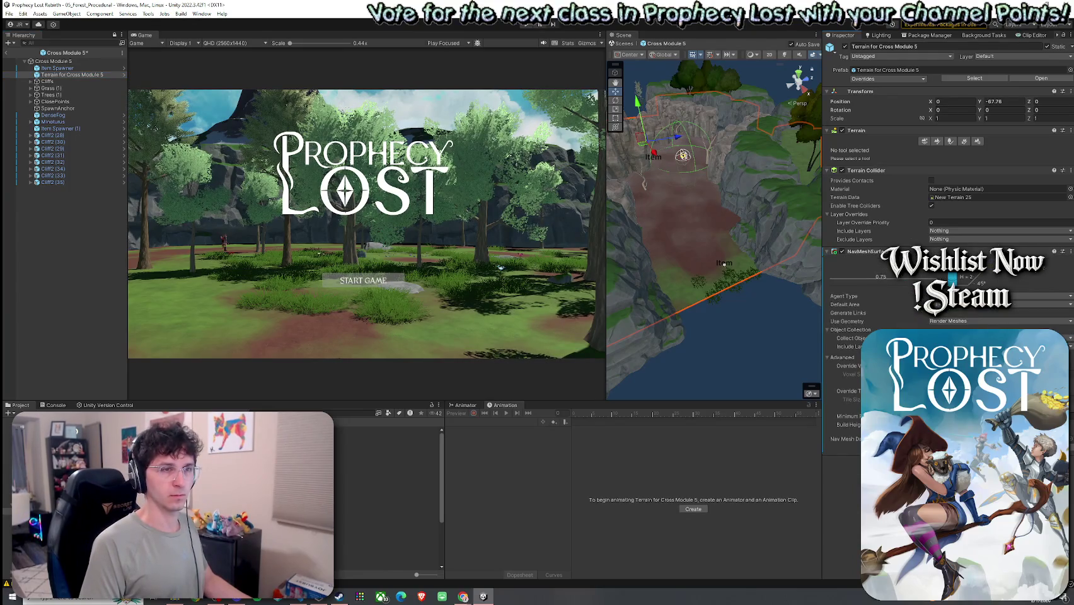
left_click(1071, 252)
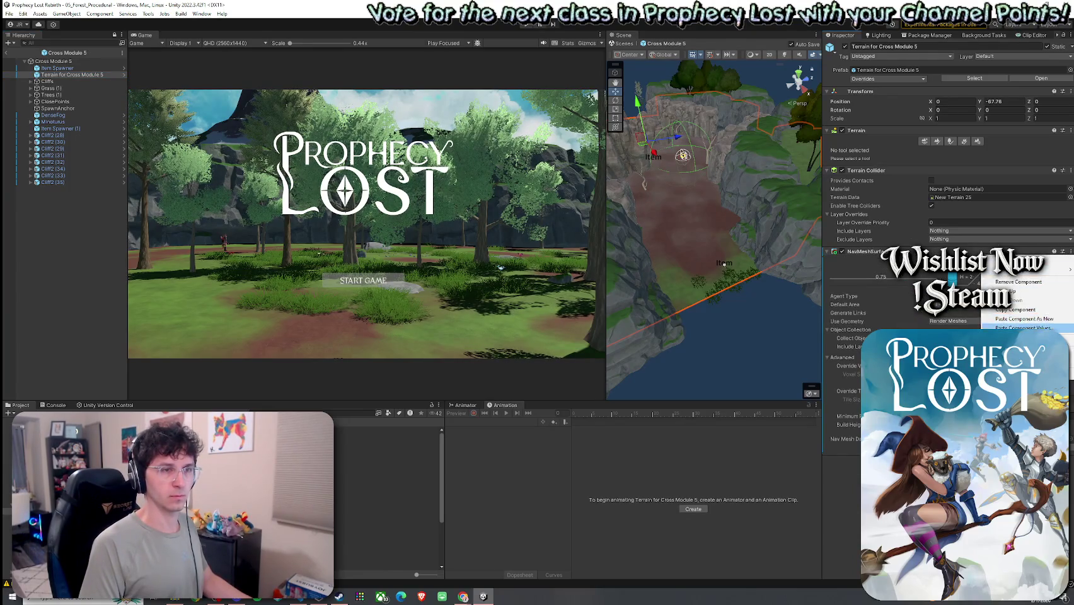
left_click(1024, 328)
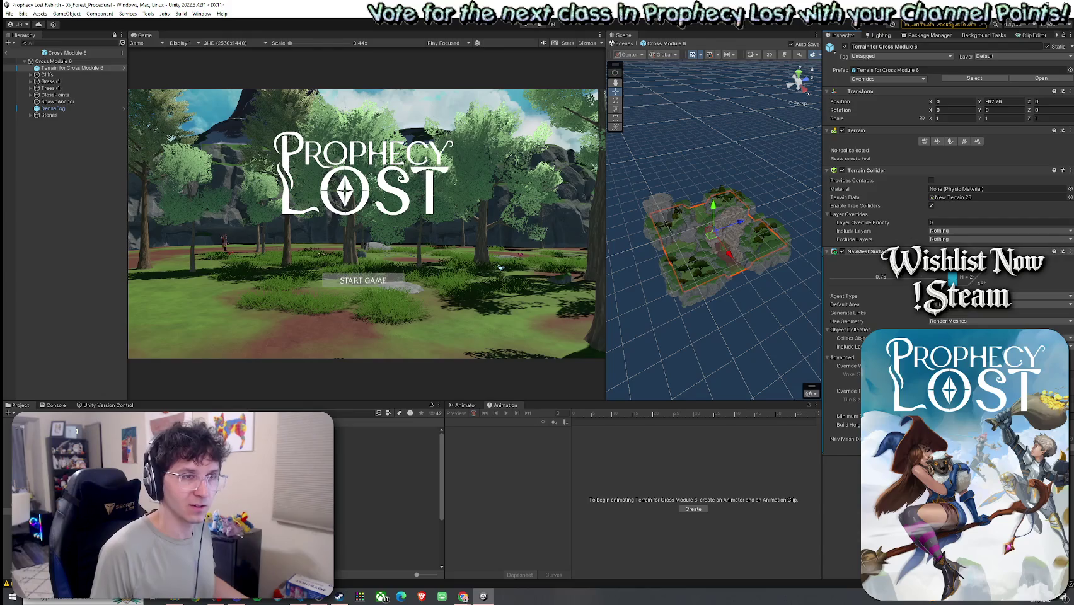
Paste the copied NavMeshSurface values into Cross Module 6's terrain and save the prefab.
left_click(1070, 250)
left_click(1024, 328)
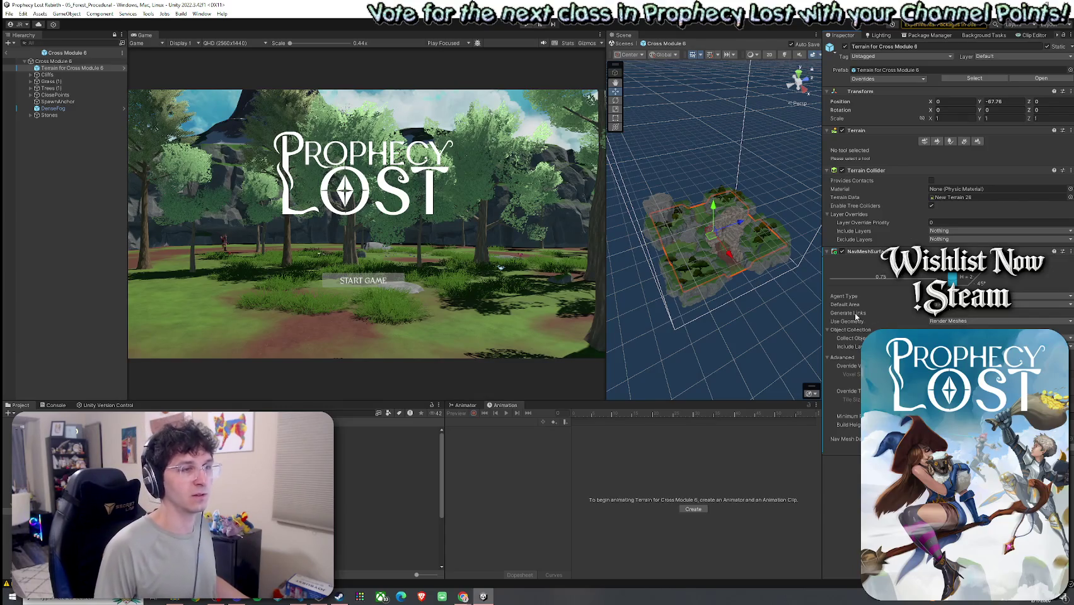
mouse_move(856, 317)
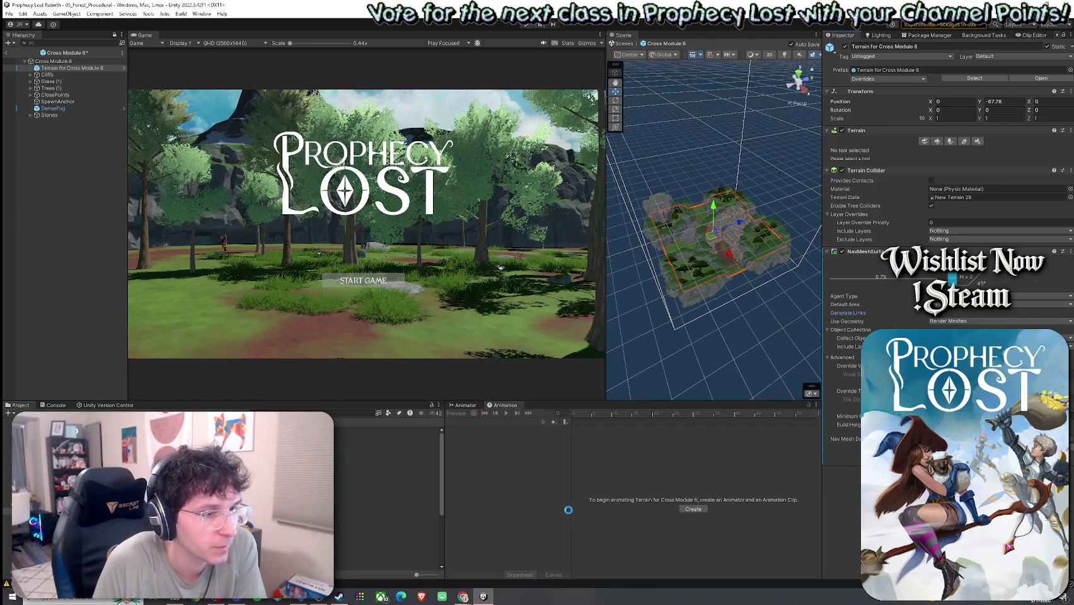
key("ctrl+s")
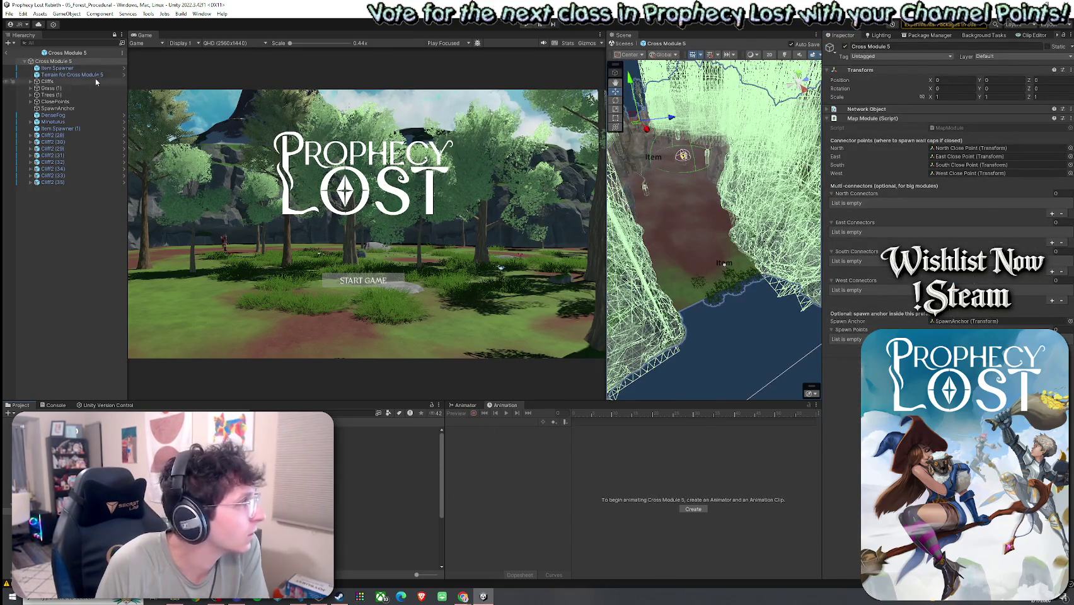
Tick Generate Links on the NavMeshSurface of the Cross Module 5, 4 and 3 terrains.
left_click(706, 278)
left_click(931, 312)
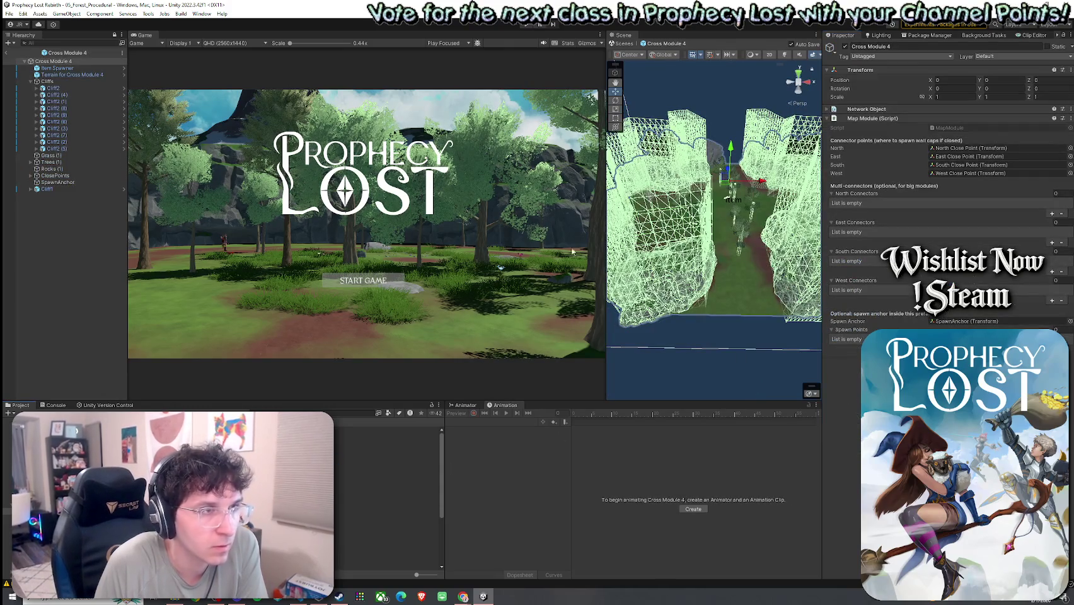
double_click(94, 76)
left_click(933, 313)
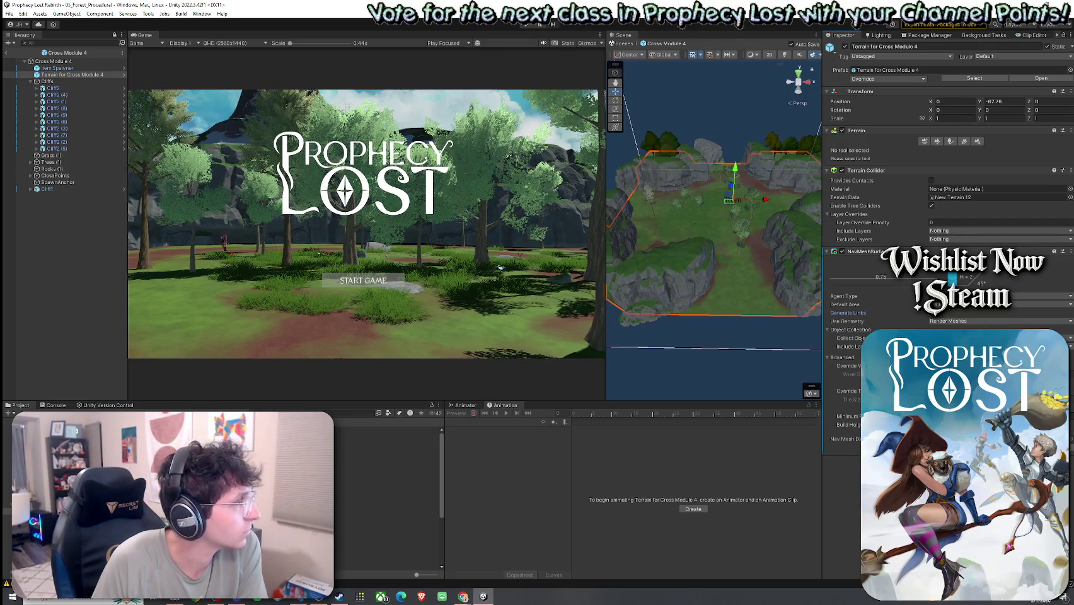
double_click(378, 470)
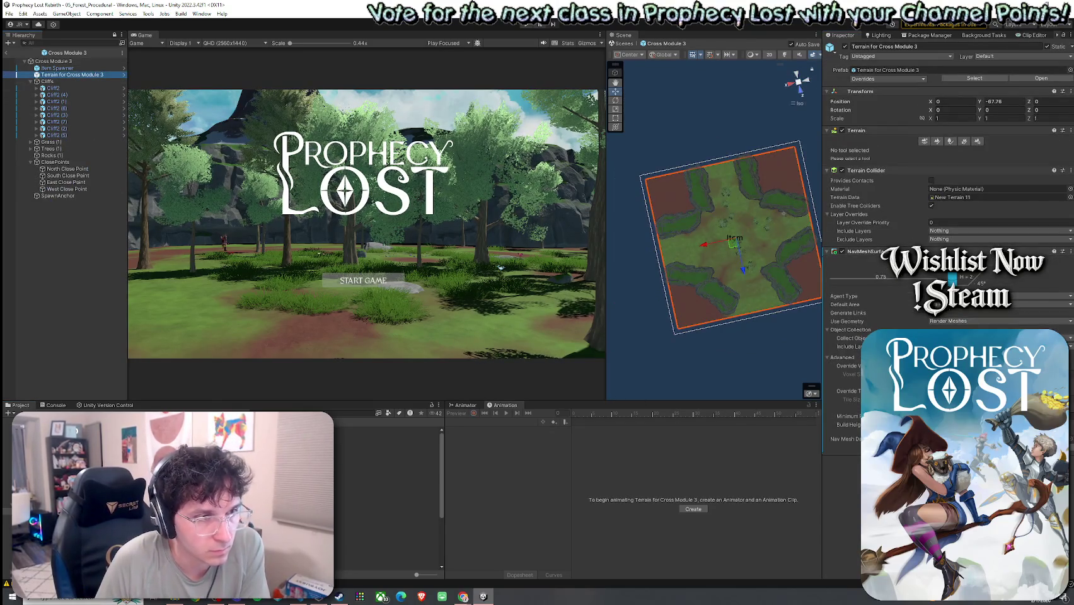
left_click(932, 313)
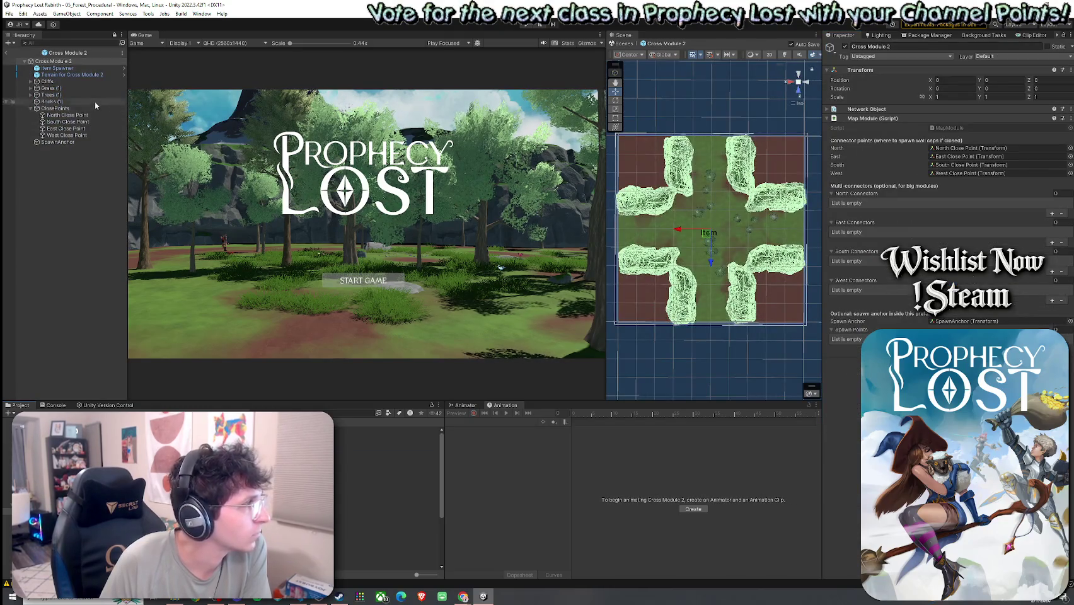
left_click(71, 74)
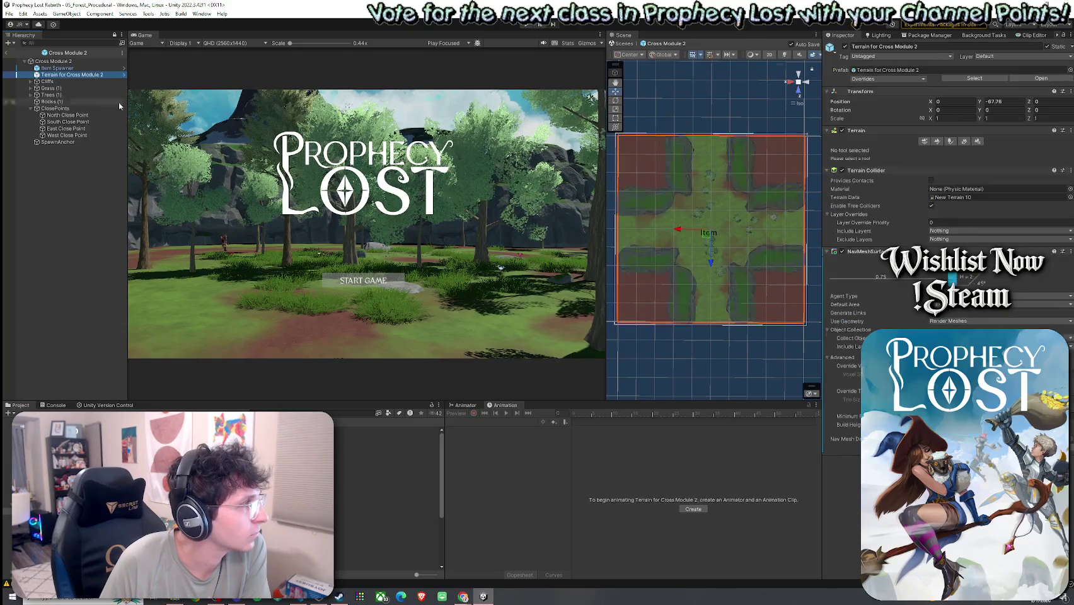
Enable Generate Links on the Cross Module 2 terrain (plus Build Height Mesh) and the Cross Module 1 terrain.
left_click(932, 313)
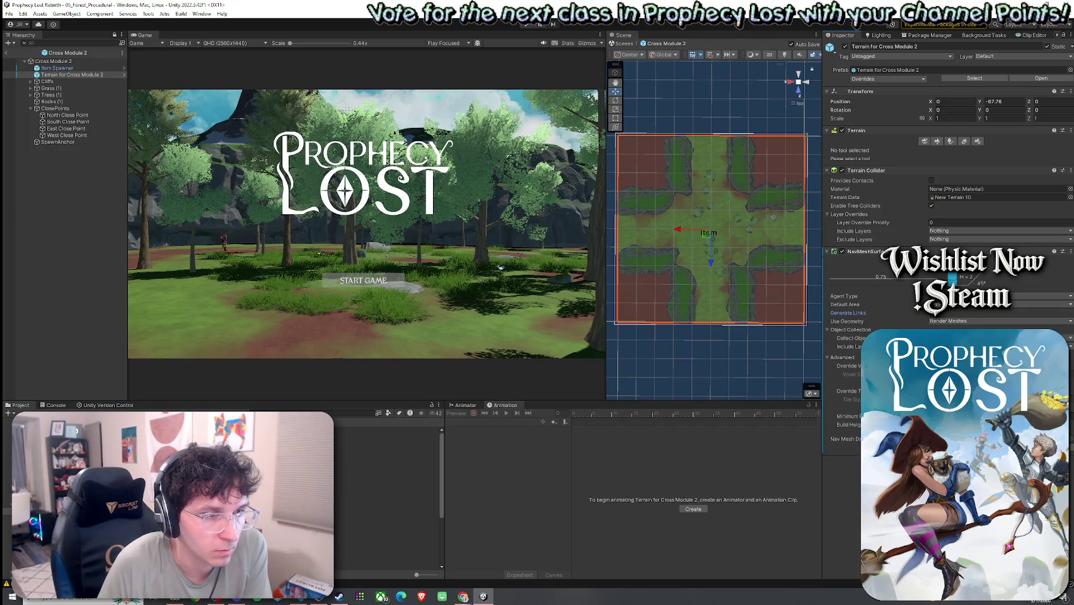
left_click(932, 424)
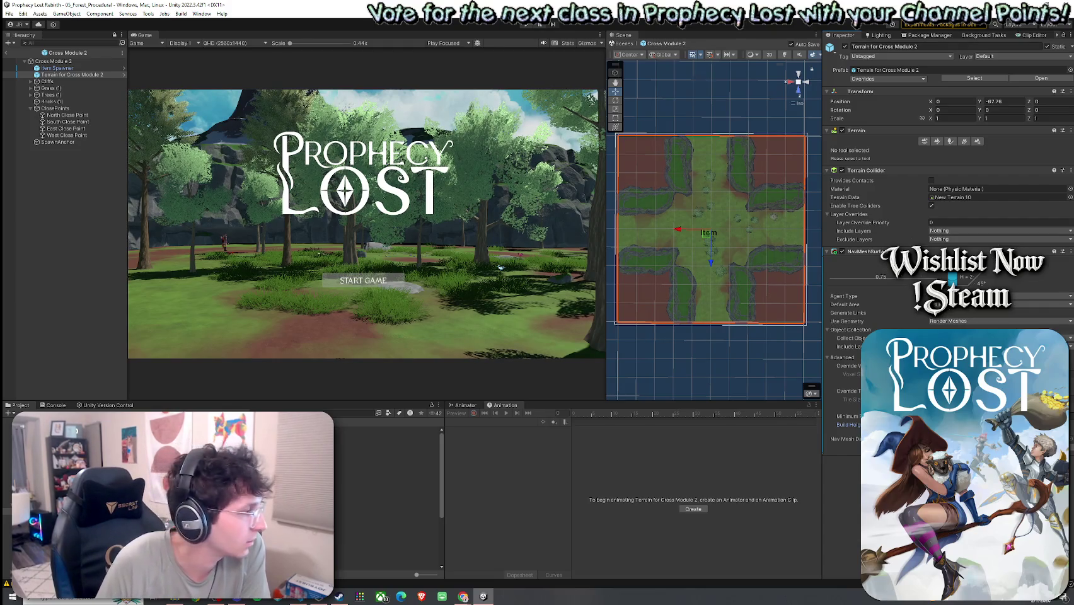
double_click(375, 457)
left_click(70, 68)
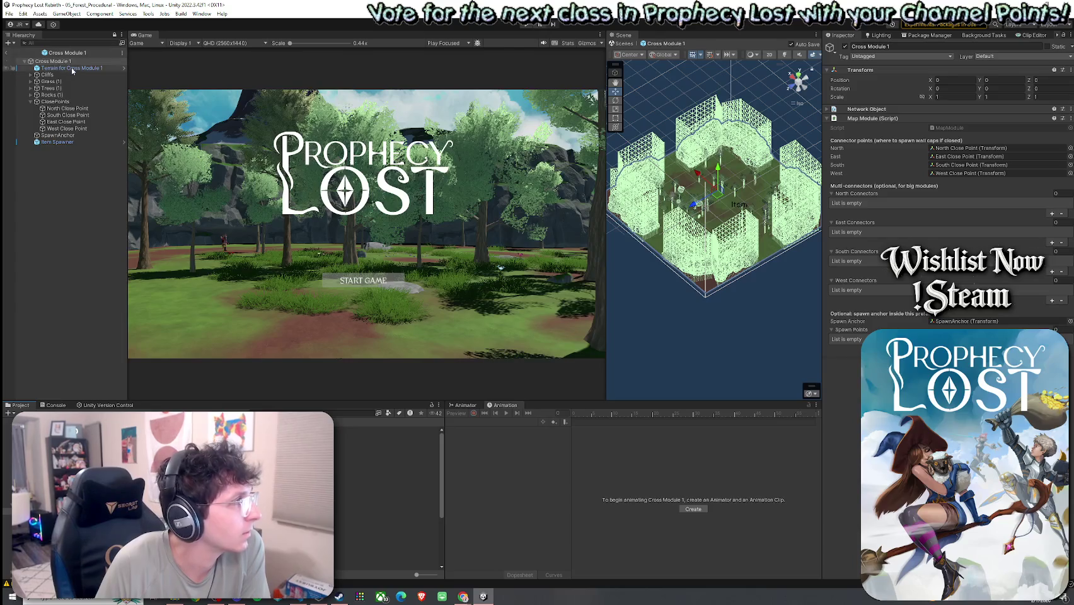
left_click(930, 312)
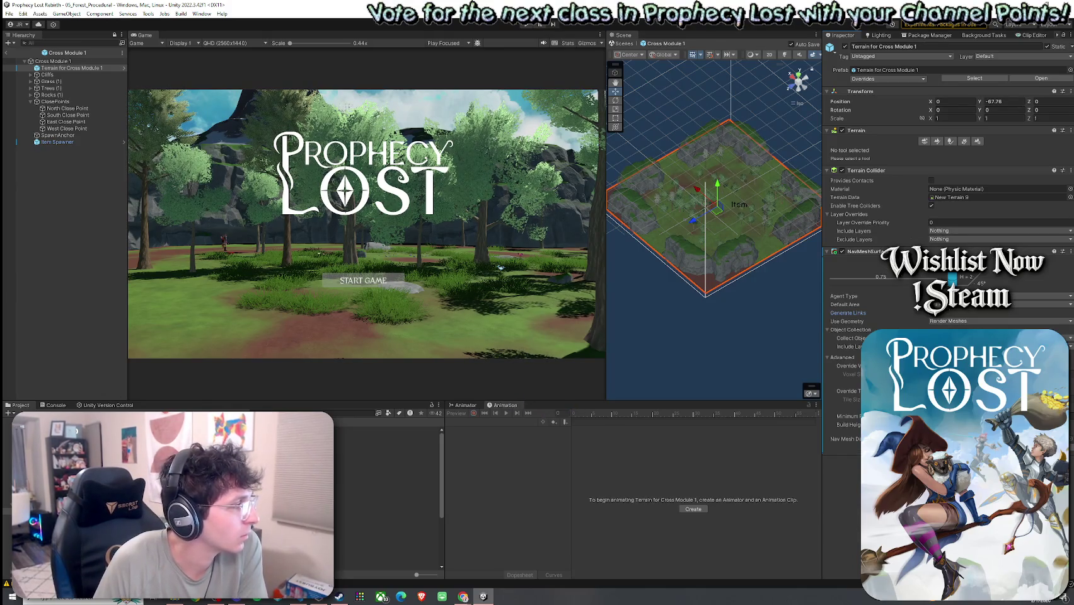
double_click(385, 451)
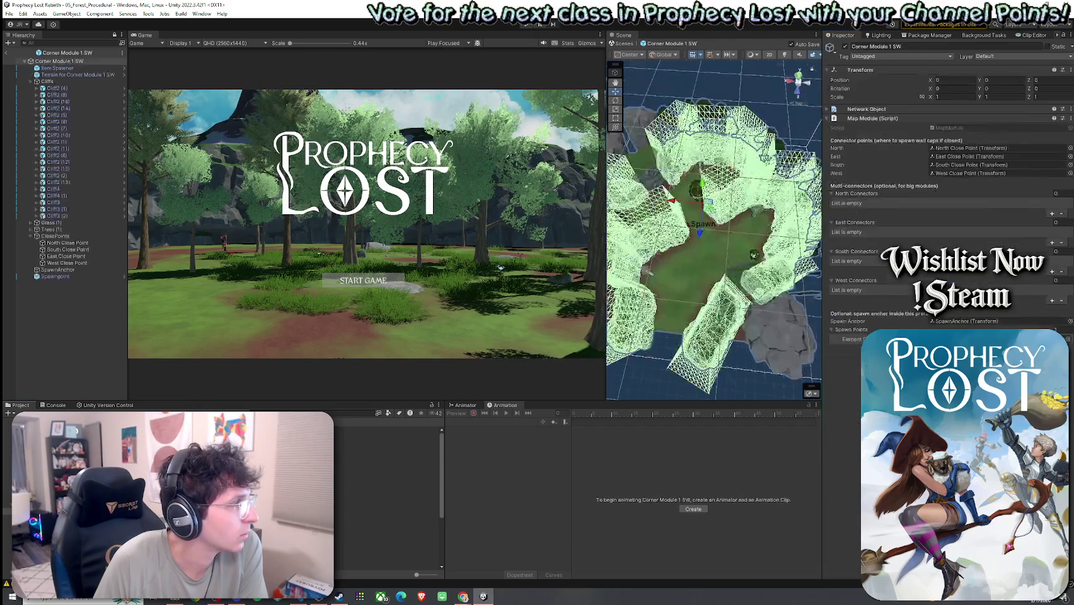
Tick Generate Links on the NavMeshSurface of the Corner Module 1 SW and SE terrains.
left_click(30, 81)
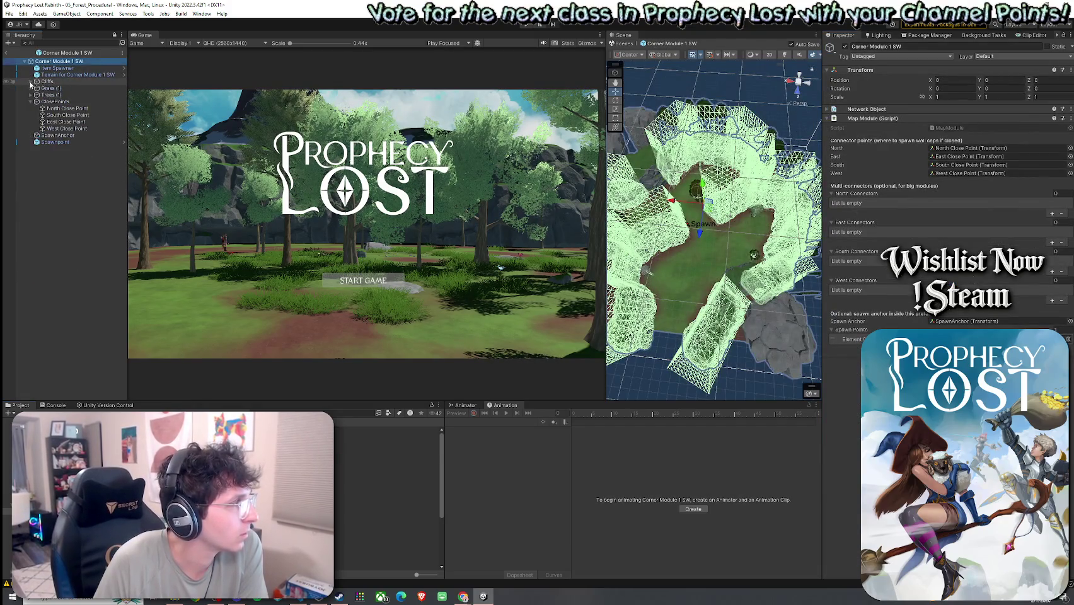
left_click(69, 75)
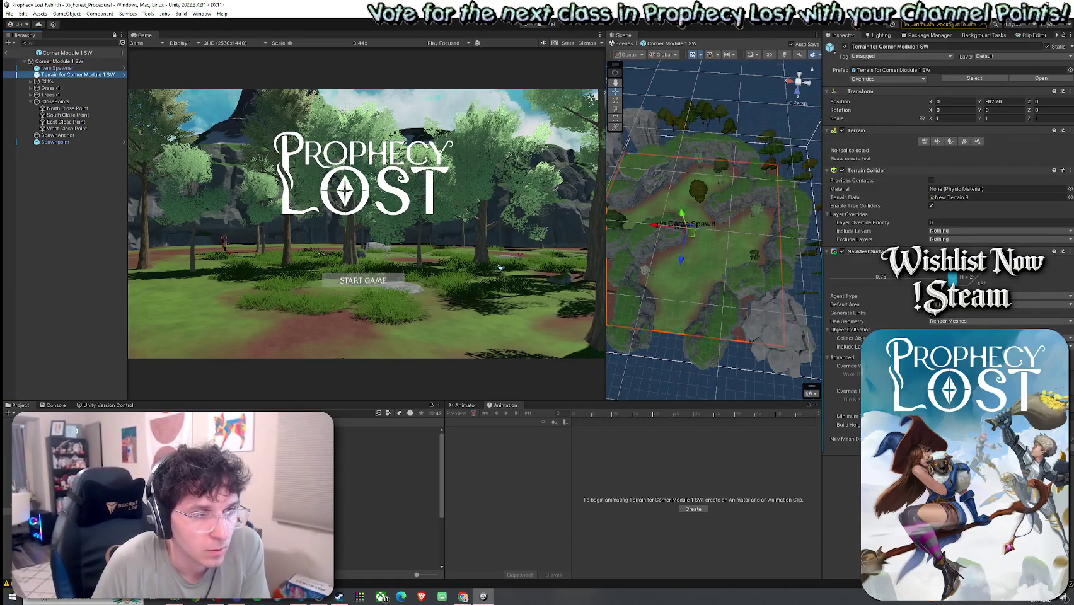
left_click(848, 312)
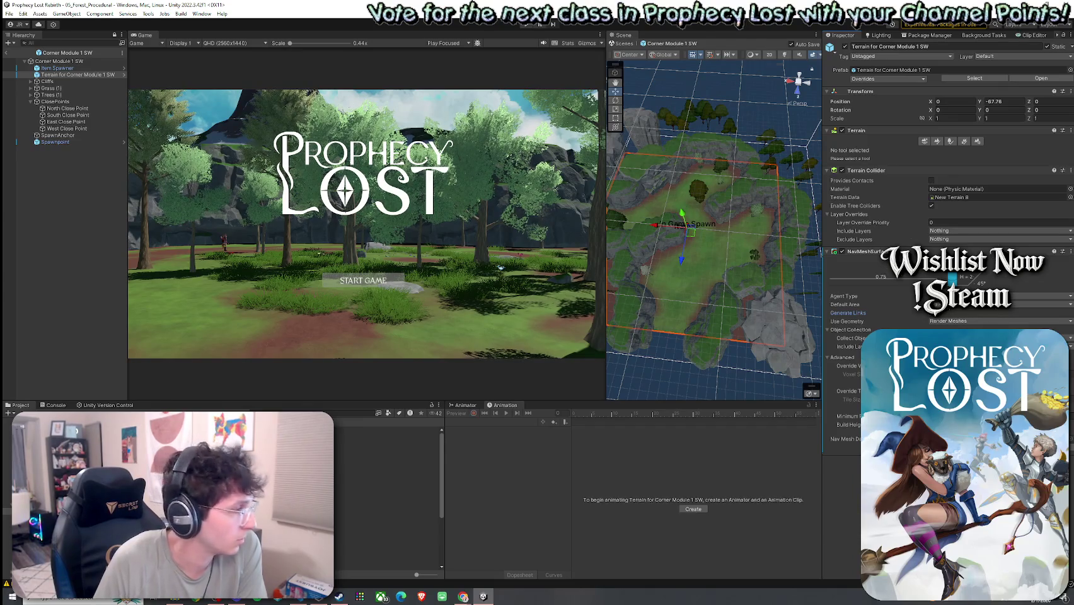
double_click(167, 441)
left_click(75, 74)
left_click(932, 313)
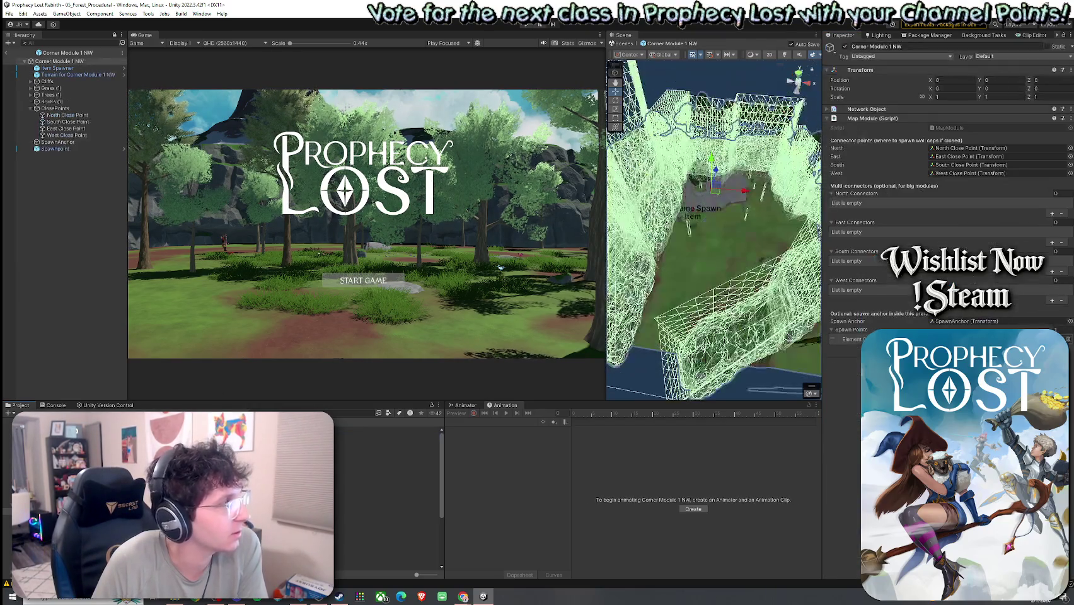
Tick Generate Links on the Corner Module 1 NW terrain, then select the Corner Module 1 NE terrain.
left_click(75, 75)
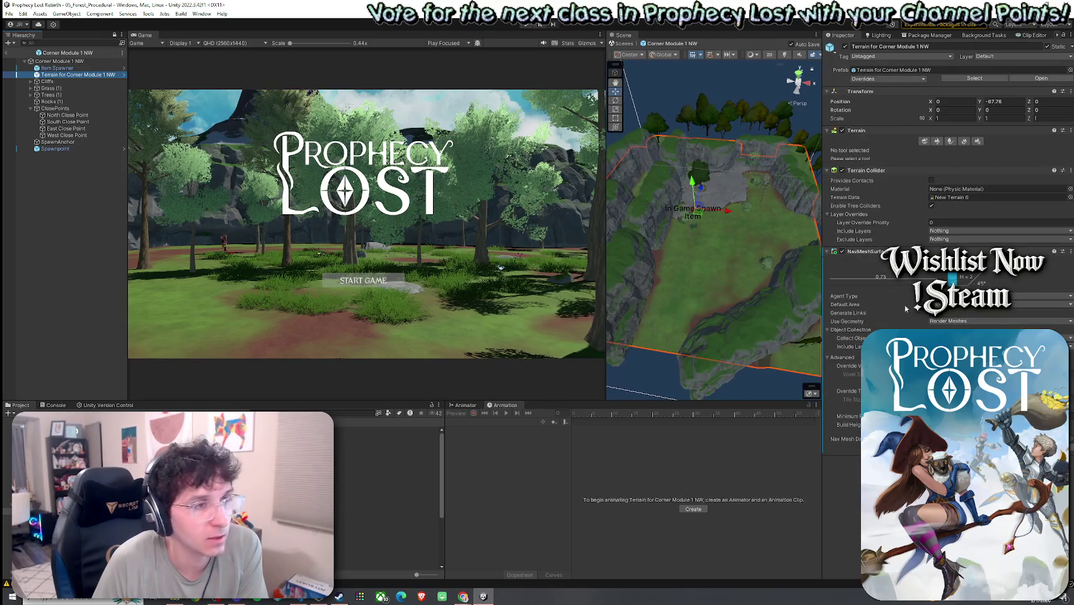
left_click(933, 313)
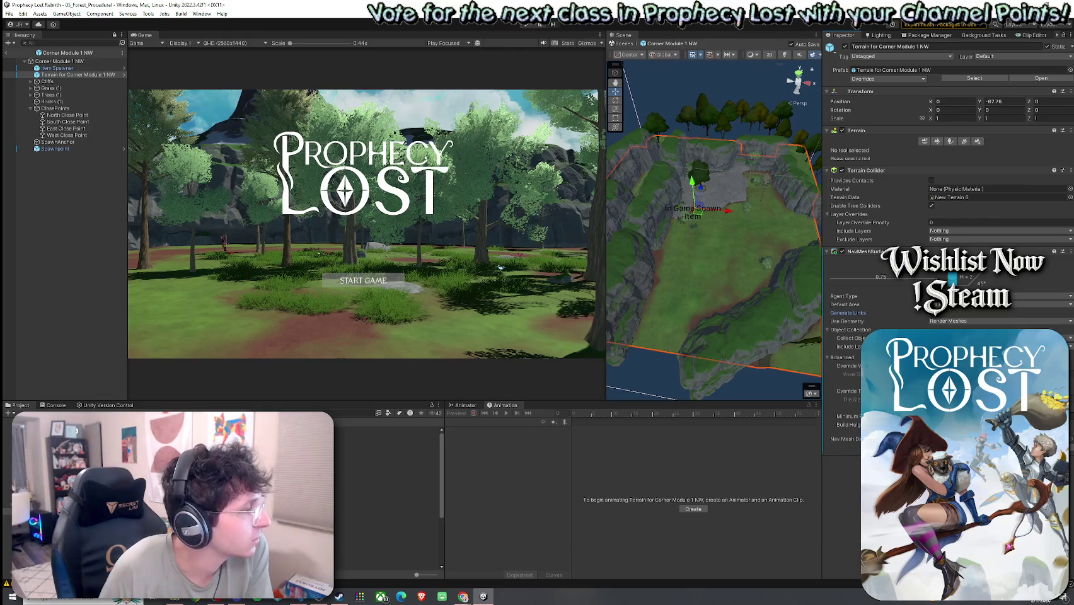
double_click(57, 68)
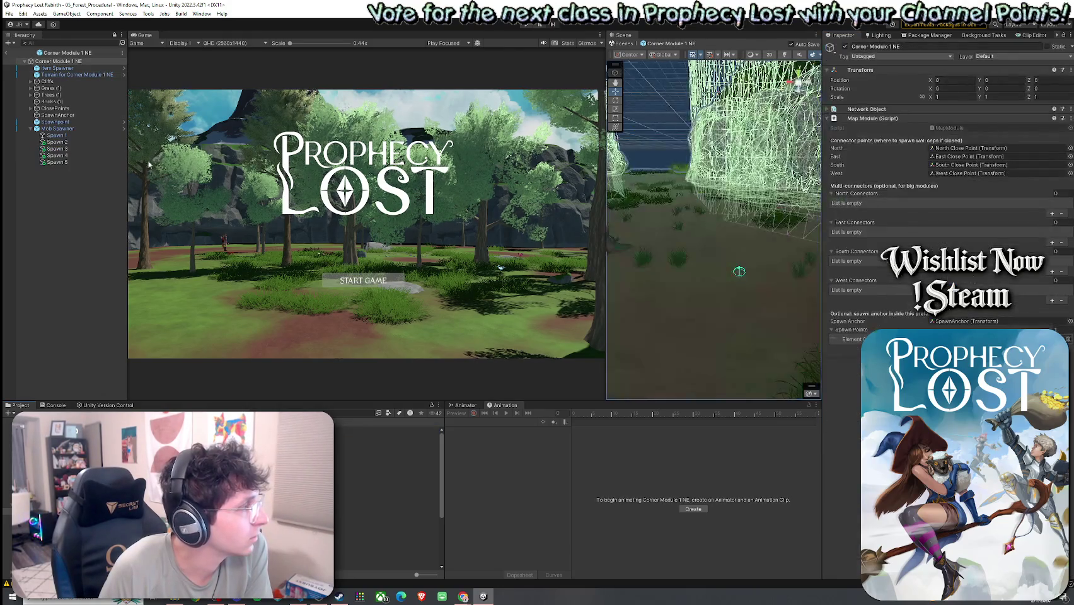
left_click(94, 75)
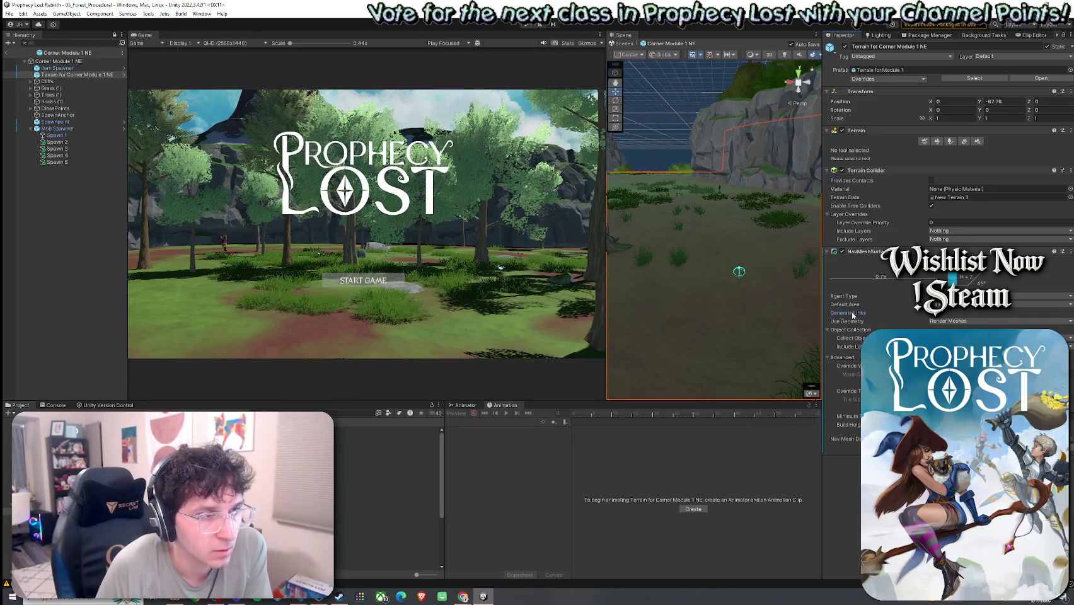
mouse_move(853, 315)
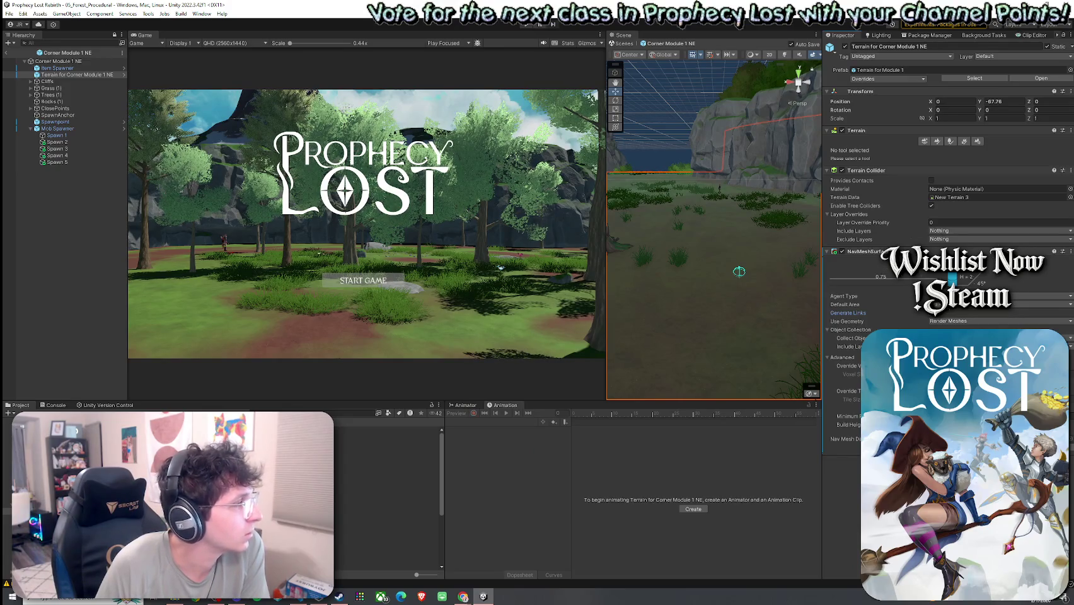
Show the Game view maximized with the Prophecy Lost title screen.
left_click(9, 13)
left_click(184, 47)
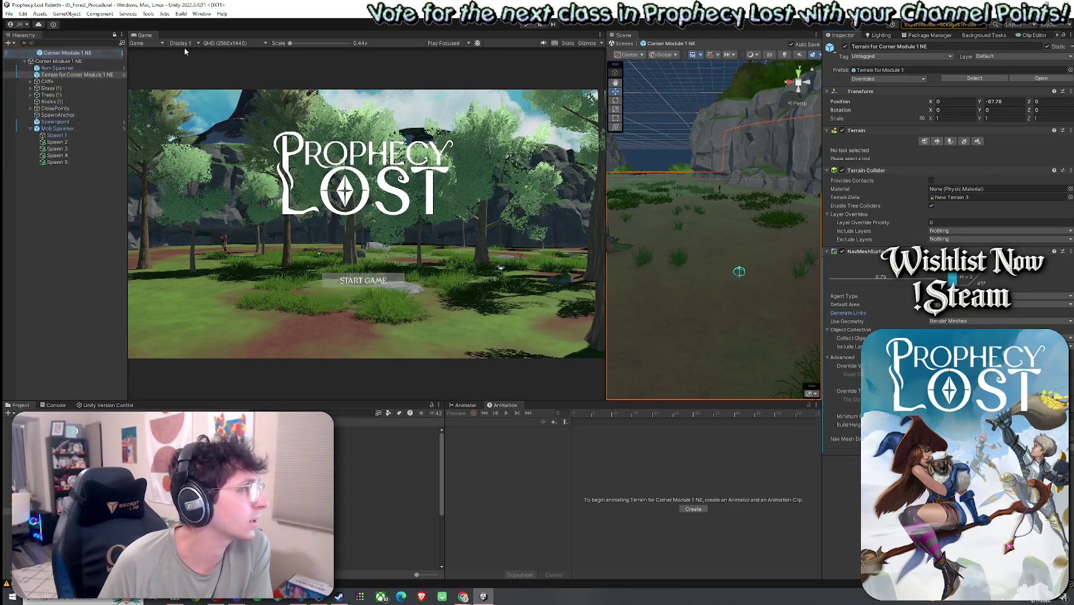
key("shift+space")
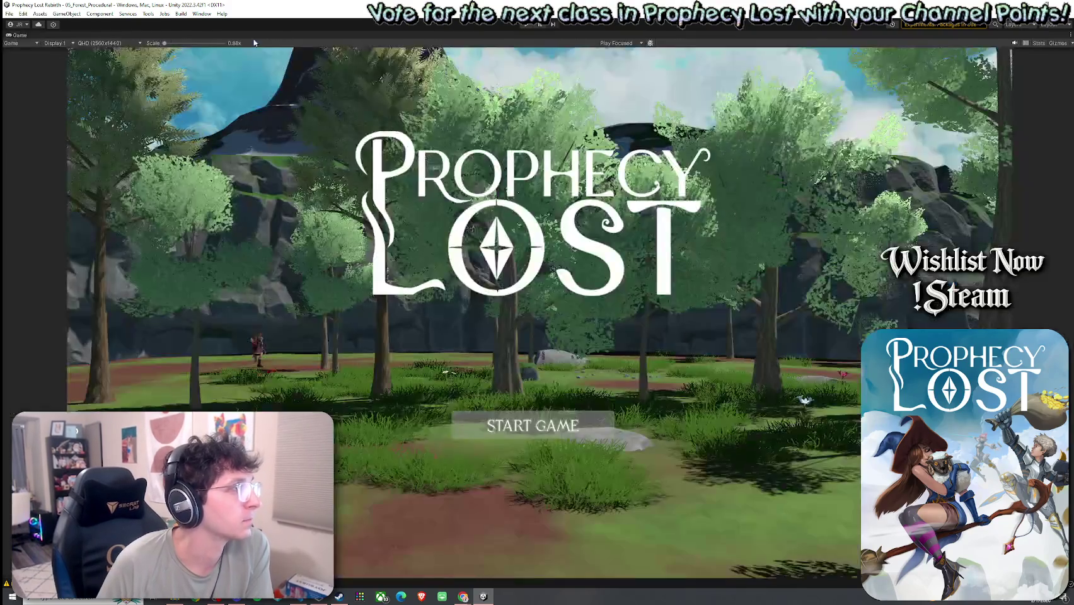
Enter play mode and start a match from the Prophecy Lost title screen.
left_click(524, 25)
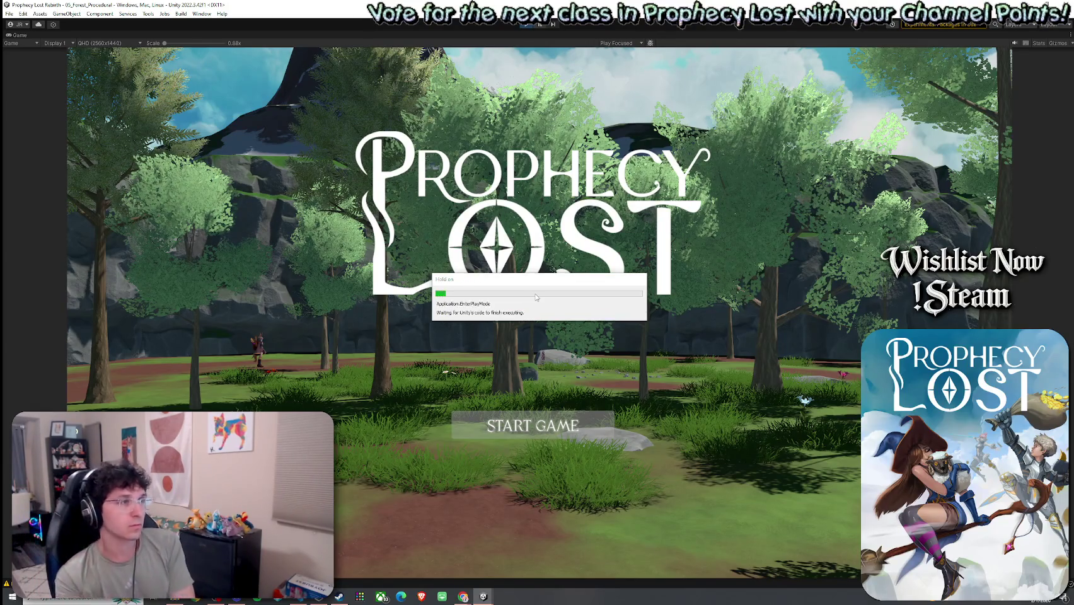
left_click(561, 413)
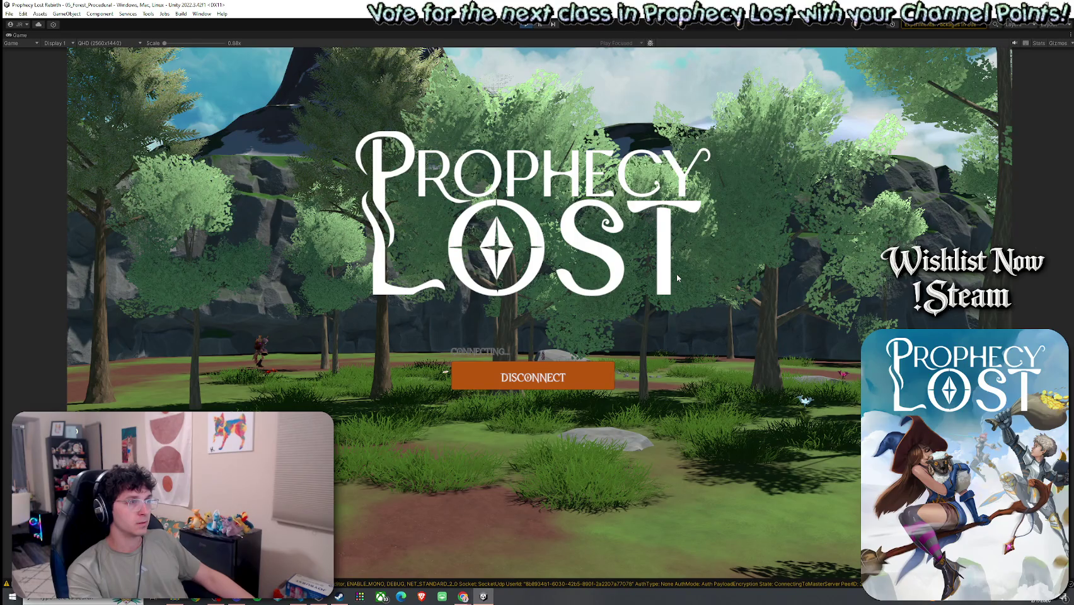
key("w")
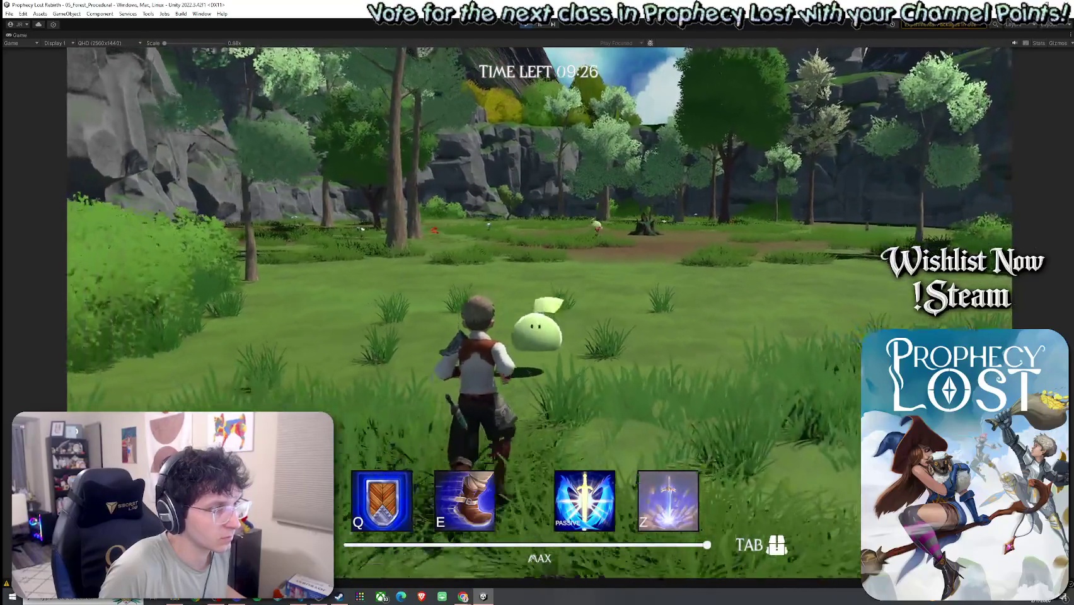
Run the character through the forest and tall grass up to the rock cliff.
key("w")
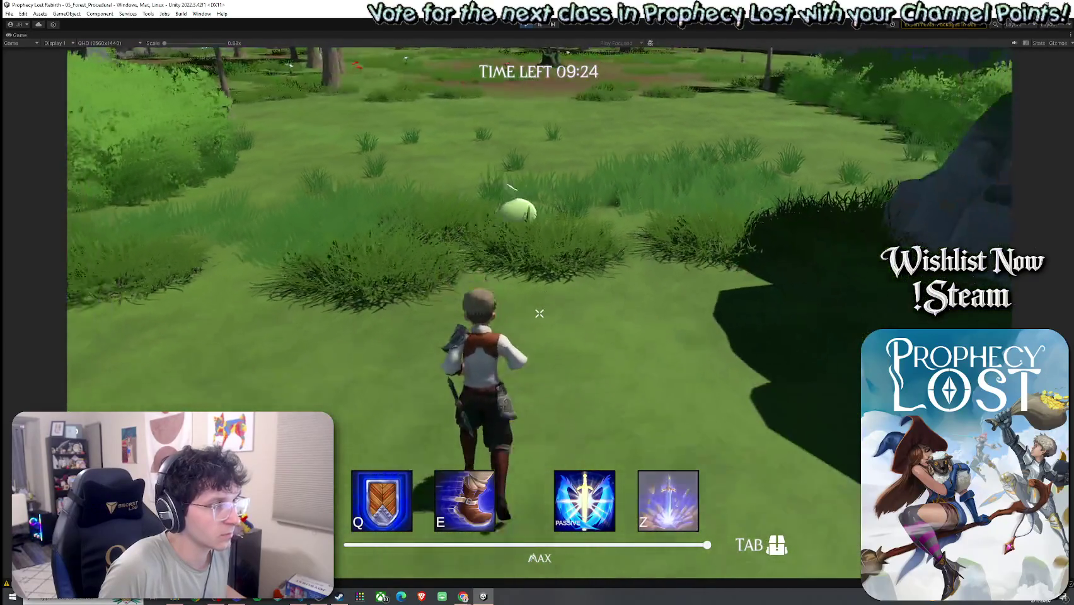
key("w")
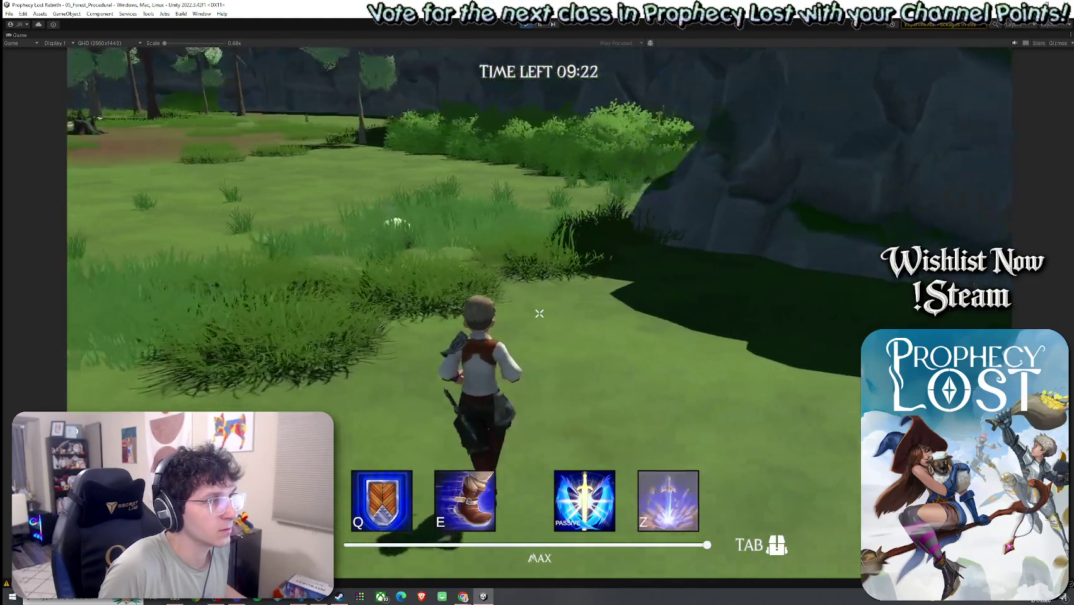
key("w")
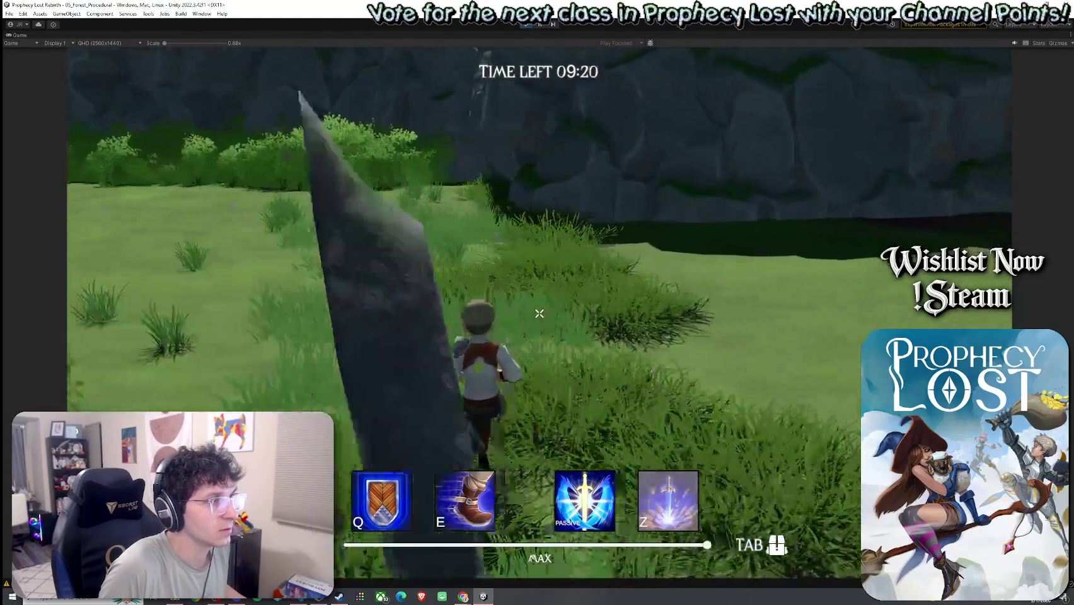
key("w")
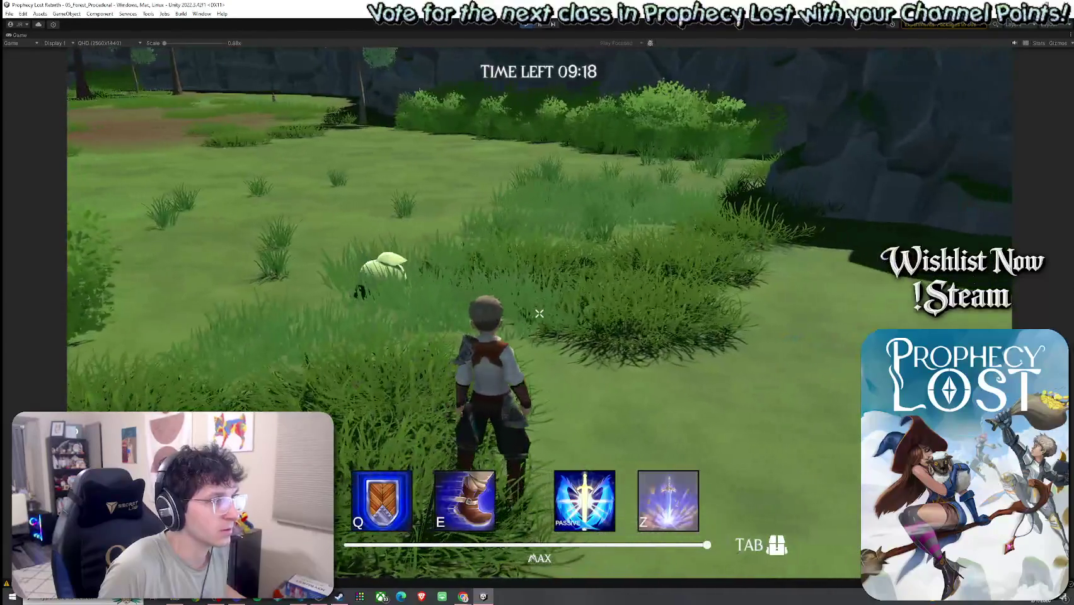
key("w")
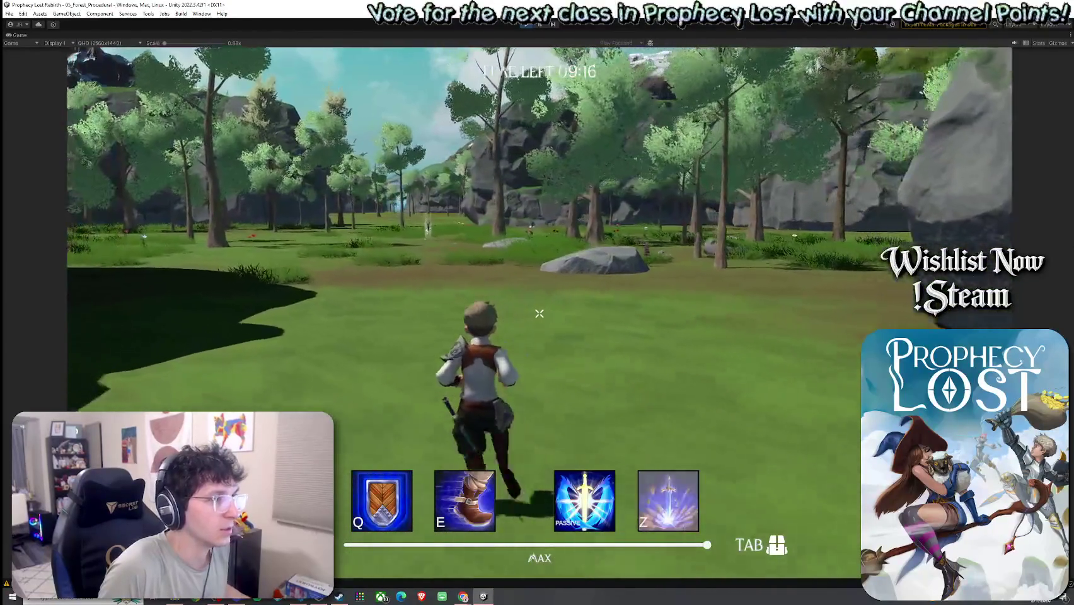
key("w")
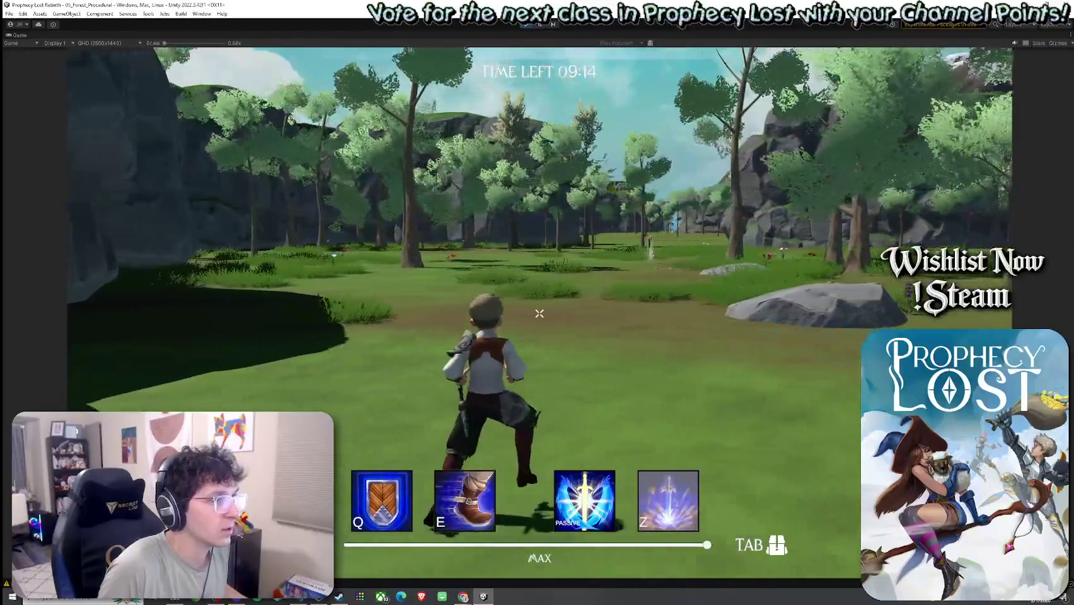
key("Escape")
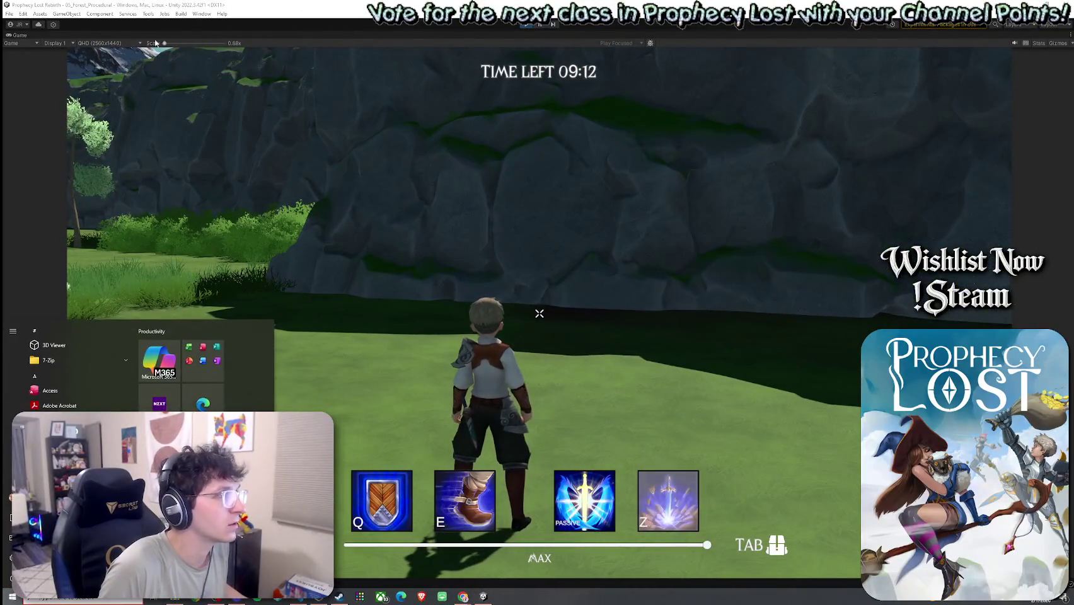
Restore the editor layout, frame the TJunction Module 1 NES clone, and search the Hierarchy for 'player'.
double_click(21, 38)
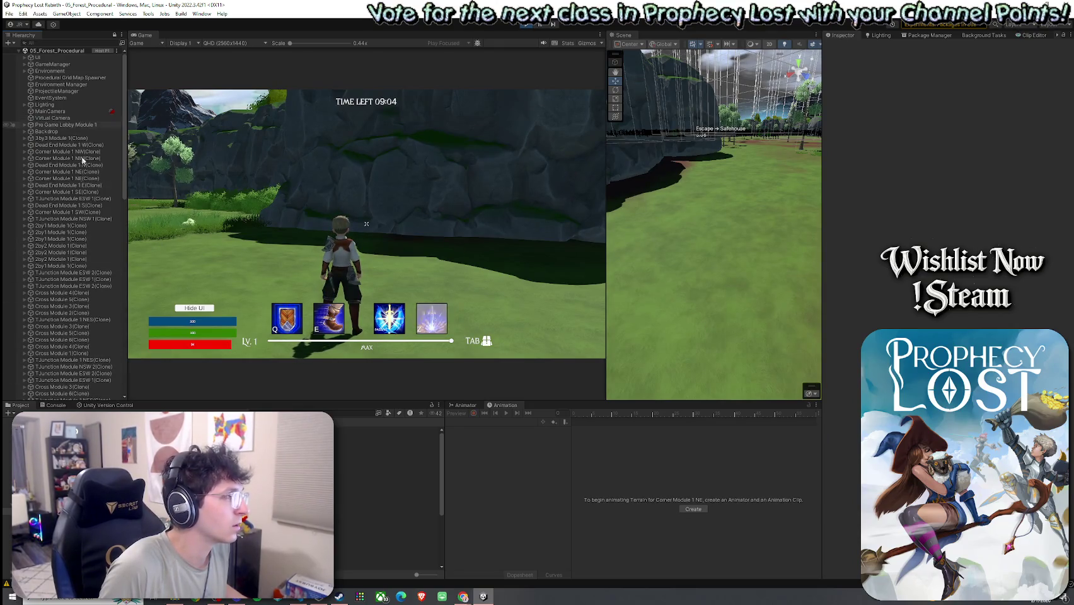
double_click(73, 360)
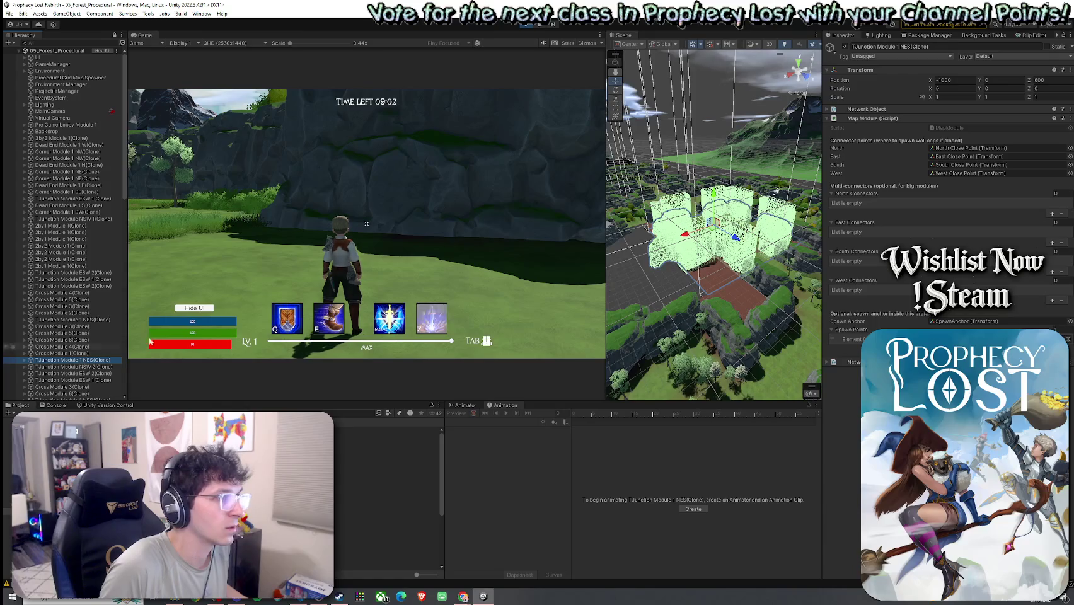
left_click(85, 42)
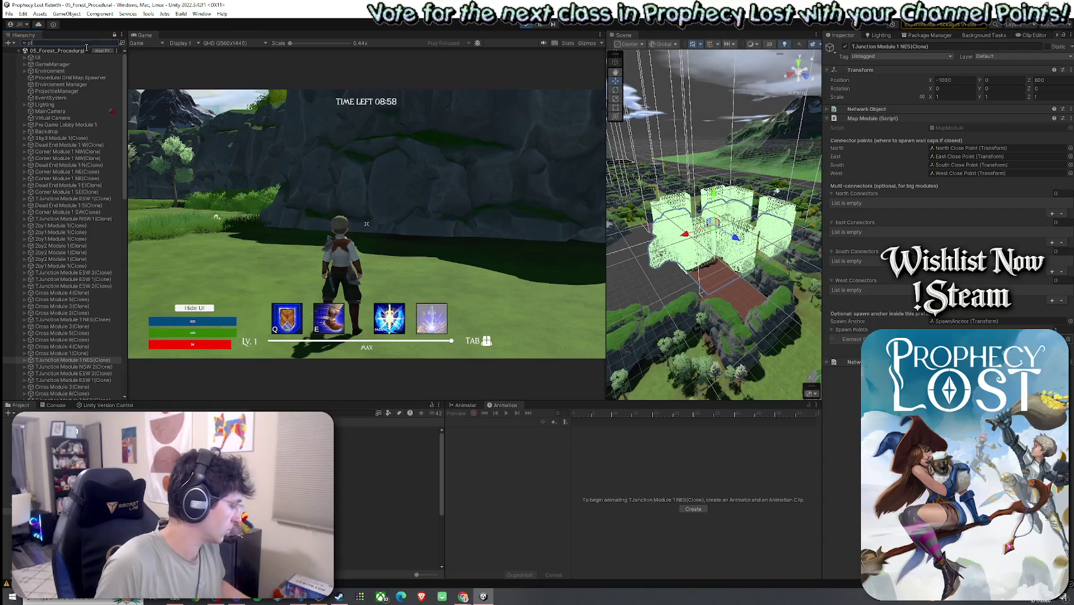
type("player")
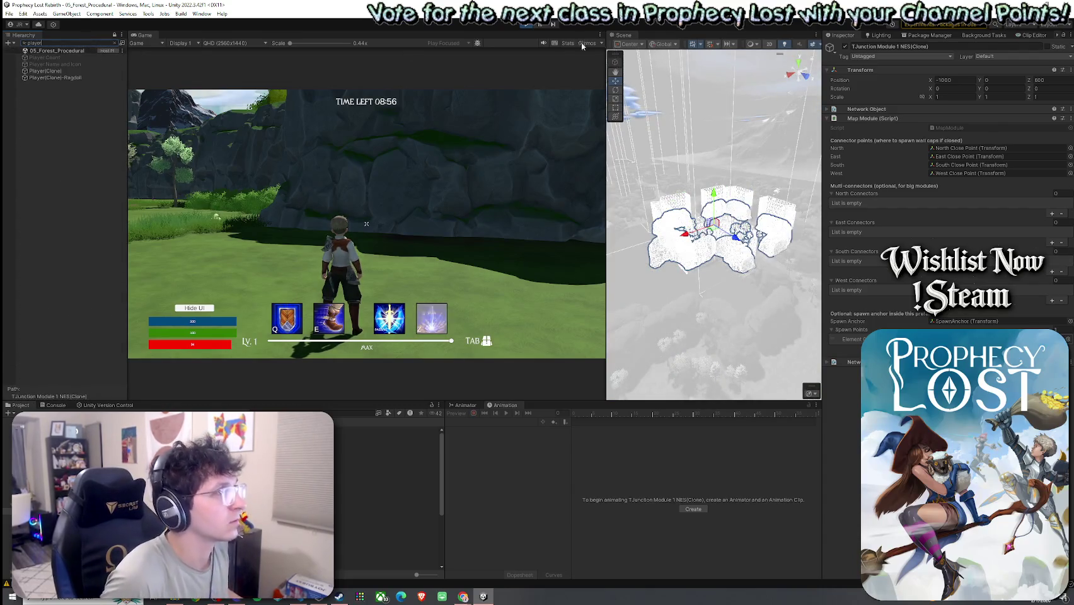
Inspect Player(Clone) and Player(Clone)-Ragdoll by framing and orbiting them in the Scene view.
left_click(85, 71)
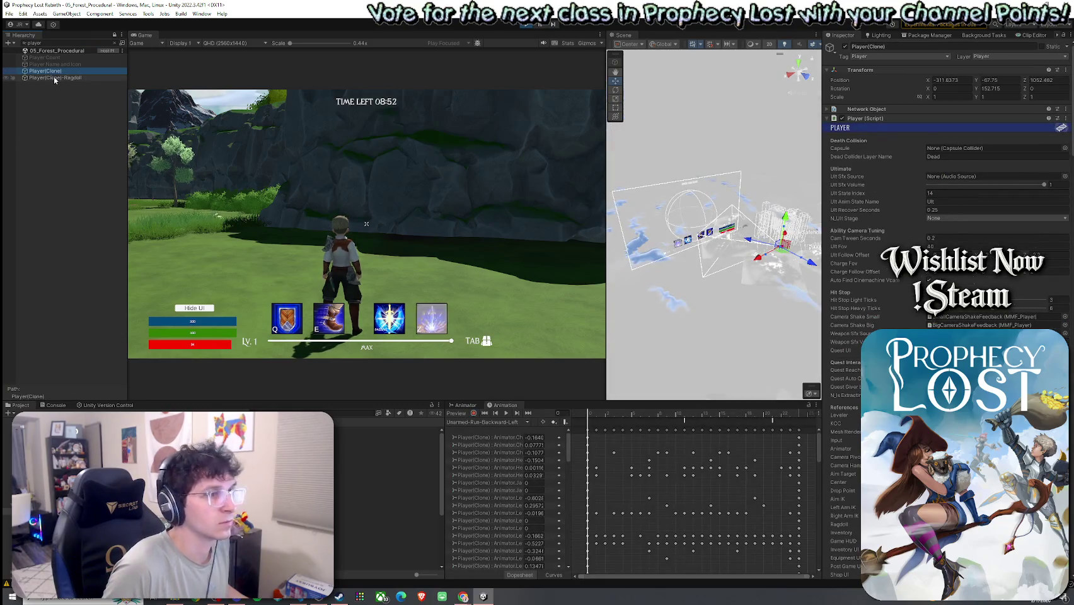
left_click_drag(678, 244, 758, 248)
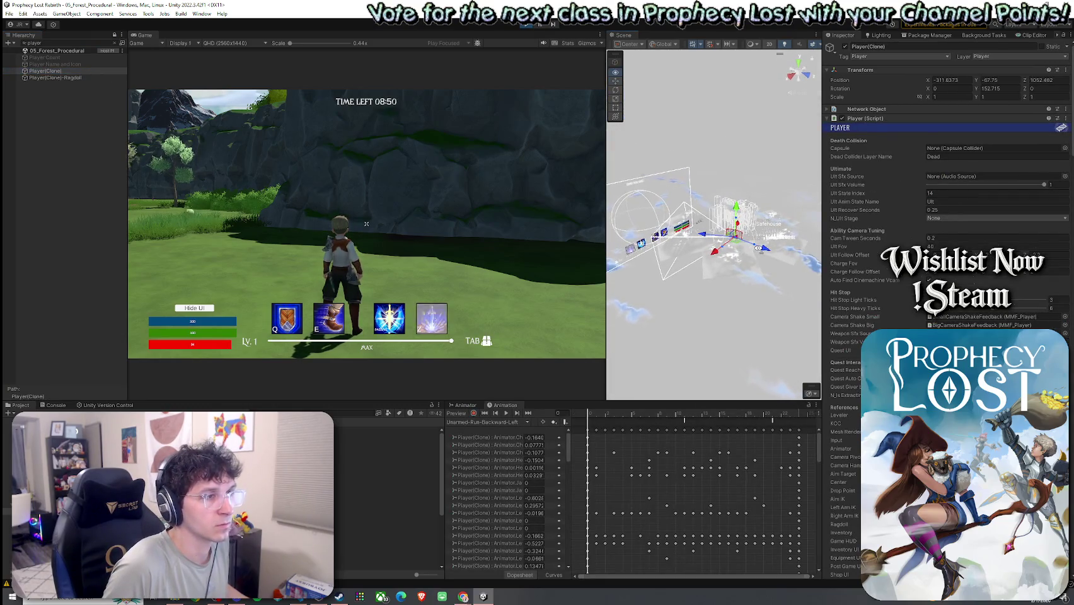
left_click(53, 73)
key("f")
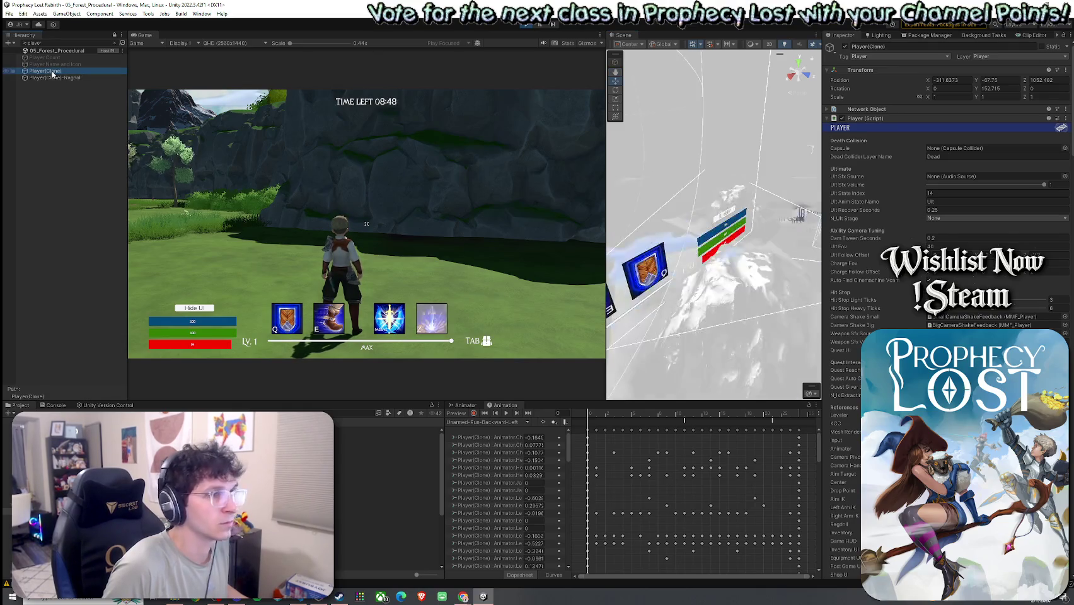
left_click(52, 72)
double_click(53, 71)
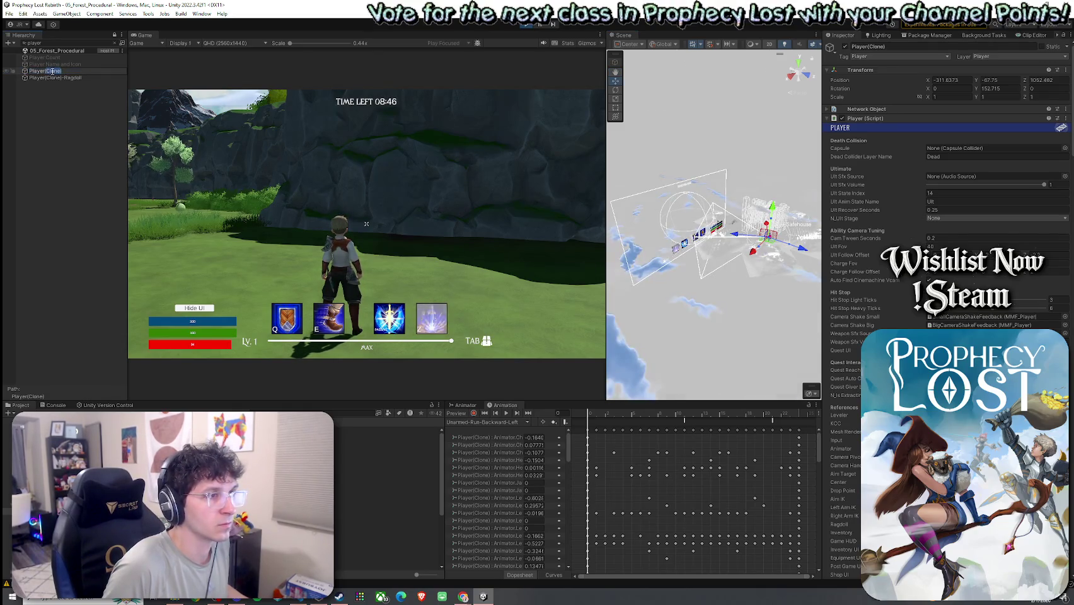
left_click(54, 78)
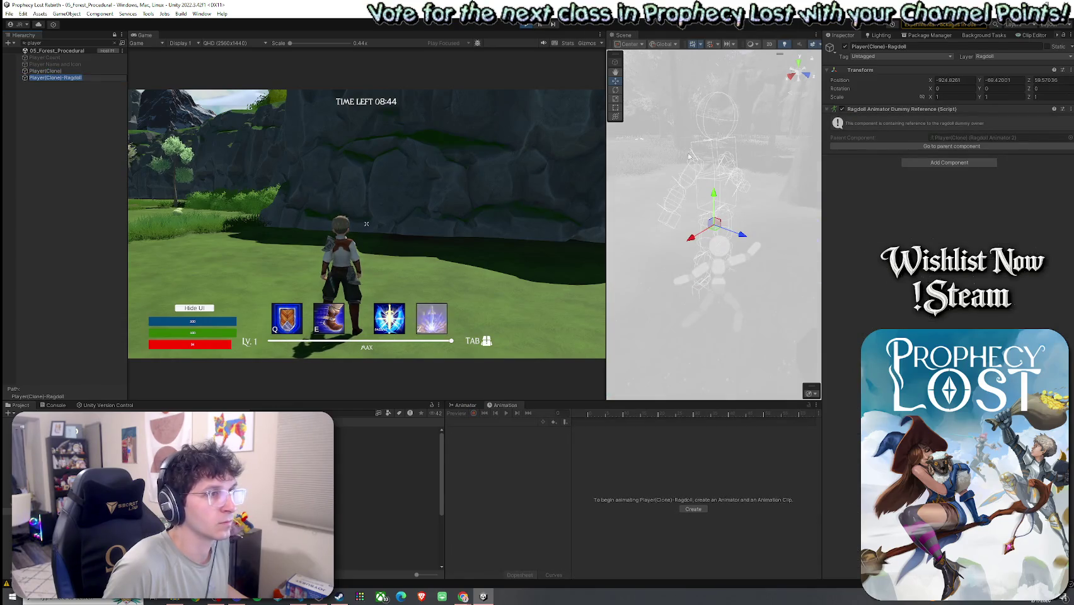
mouse_move(716, 184)
left_mouse_down()
mouse_move(447, 172)
mouse_move(593, 183)
mouse_move(472, 174)
left_mouse_up()
left_click(112, 71)
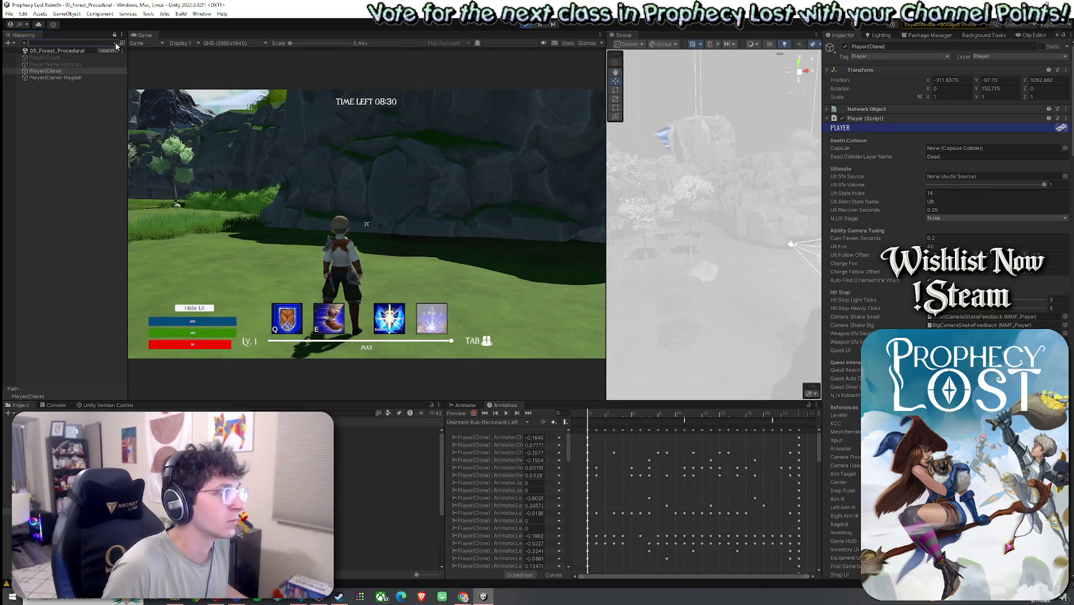
Clear the search, select the TJunction Module 1 ESW terrain, and stop the playtest.
left_click(122, 42)
left_click(755, 314)
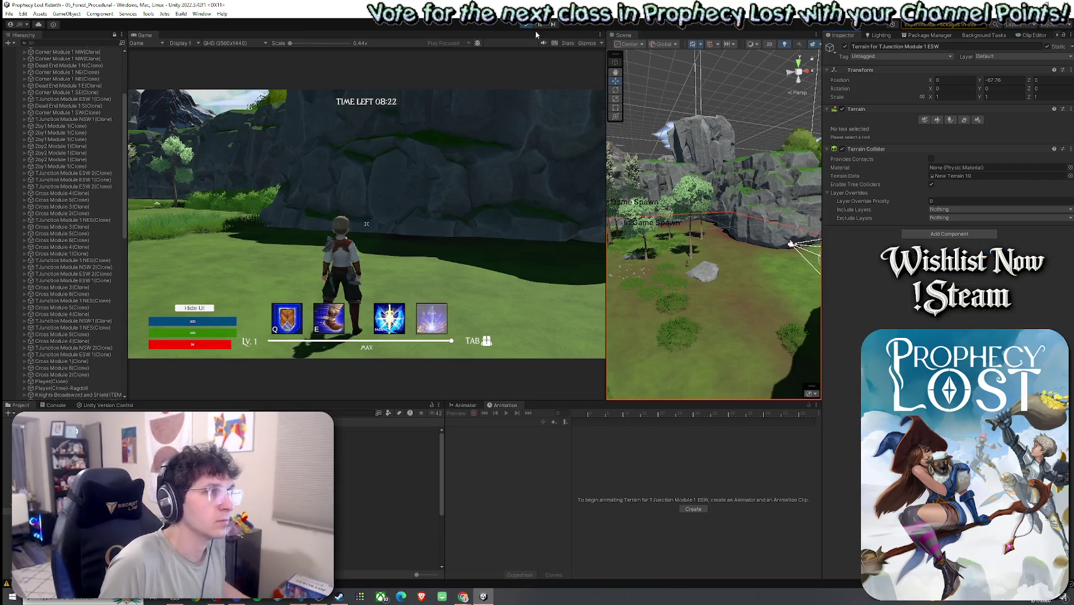
left_click(527, 24)
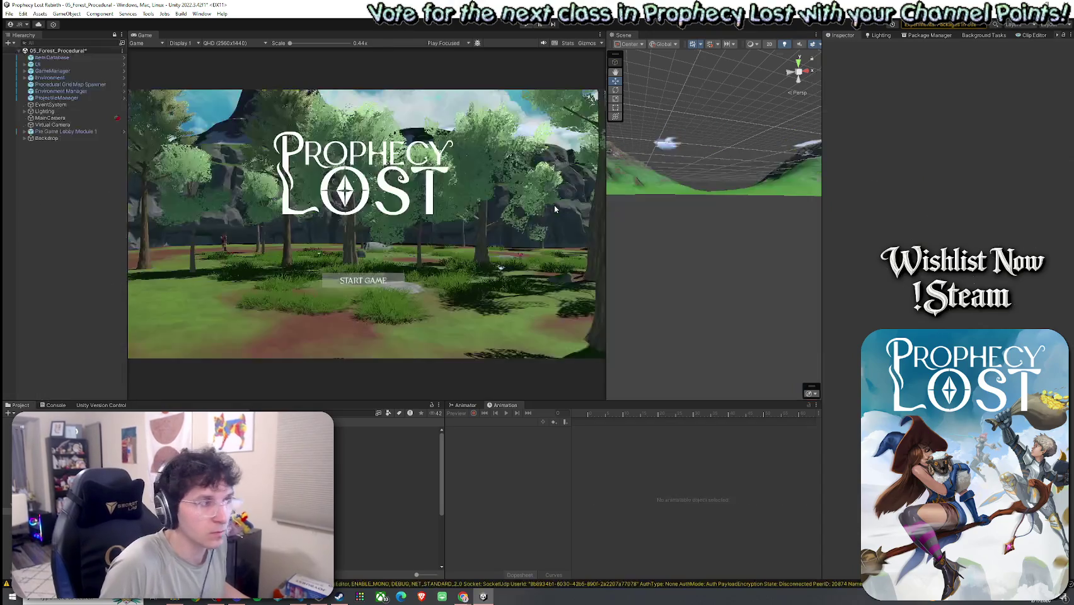
Open the Corner Module 1 NE prefab and select its Terrain.
left_click(10, 13)
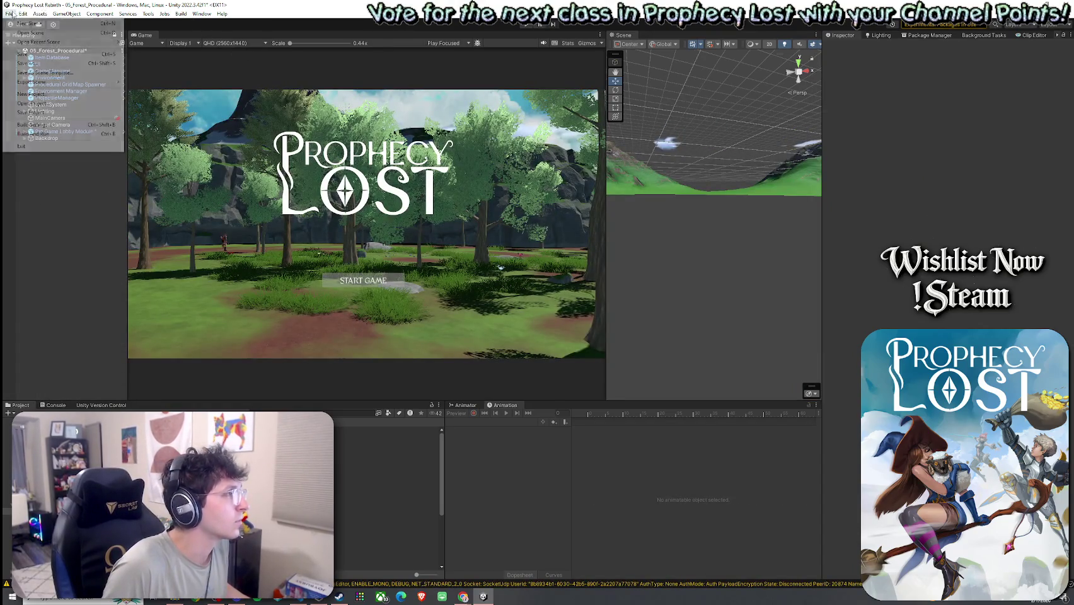
left_click(9, 13)
double_click(353, 431)
left_click(98, 75)
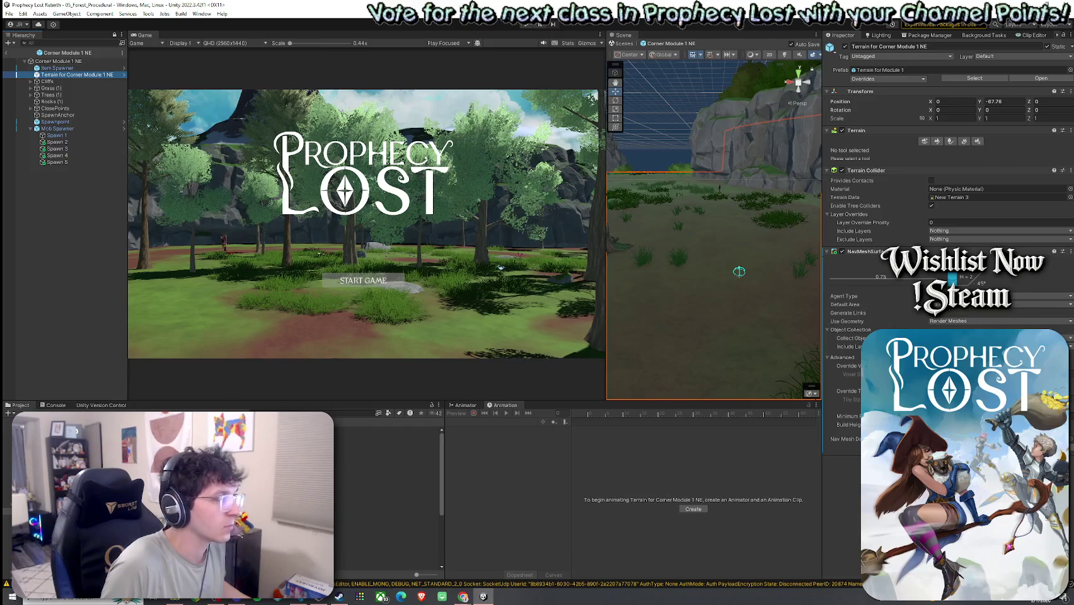
Check the Corner Module 1 NW terrain's components, then open Cross Module 1 and select its Terrain.
double_click(353, 431)
left_click(98, 75)
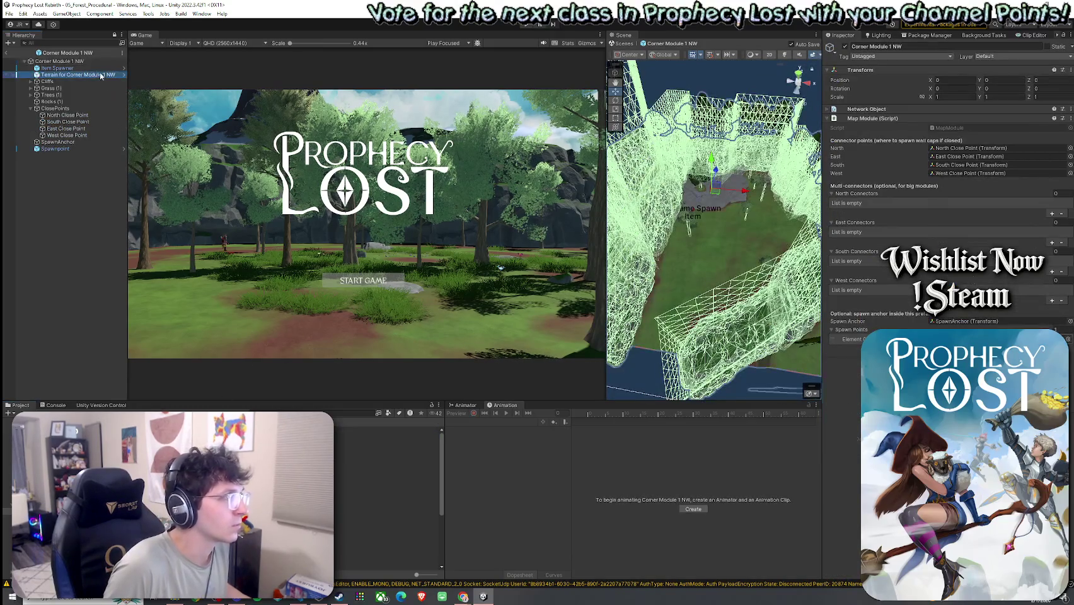
left_click(353, 457)
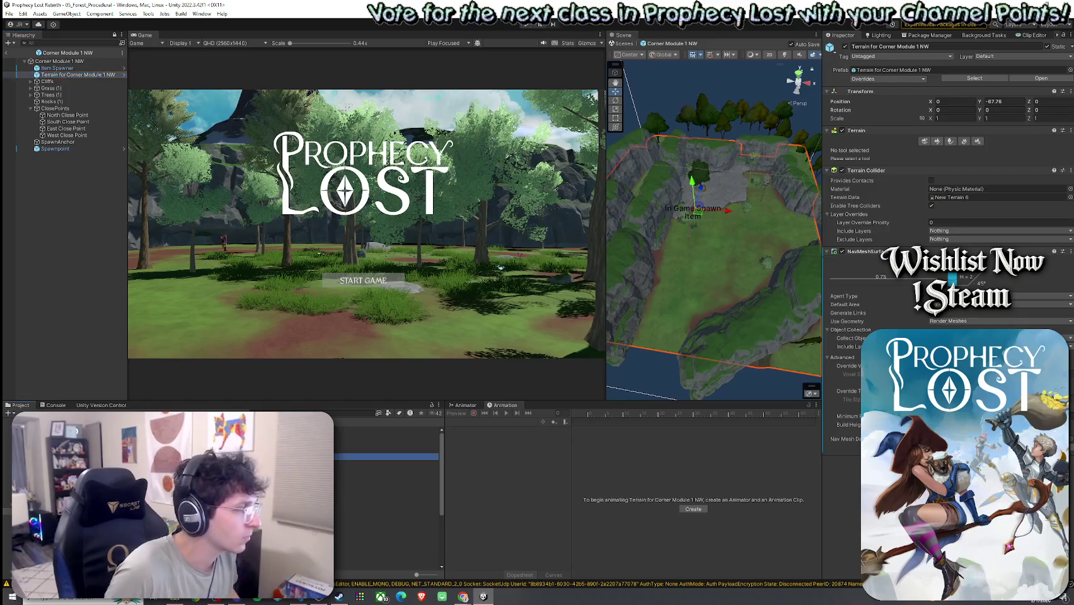
double_click(353, 458)
left_click(93, 68)
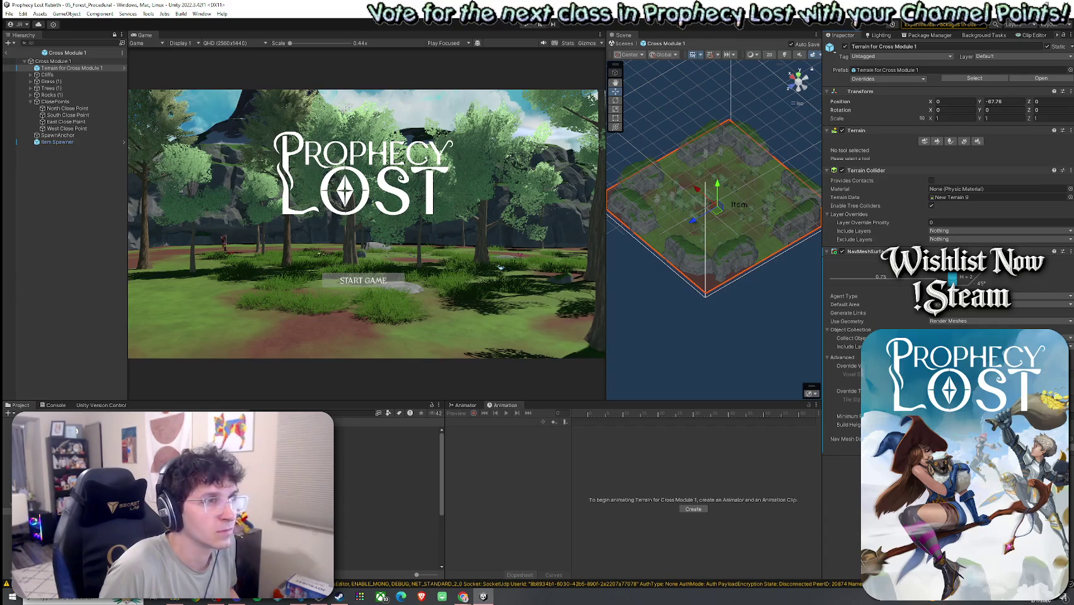
Recheck the Cross Module 1 terrain, then open Cross Module 2 and select its Terrain.
left_click(53, 60)
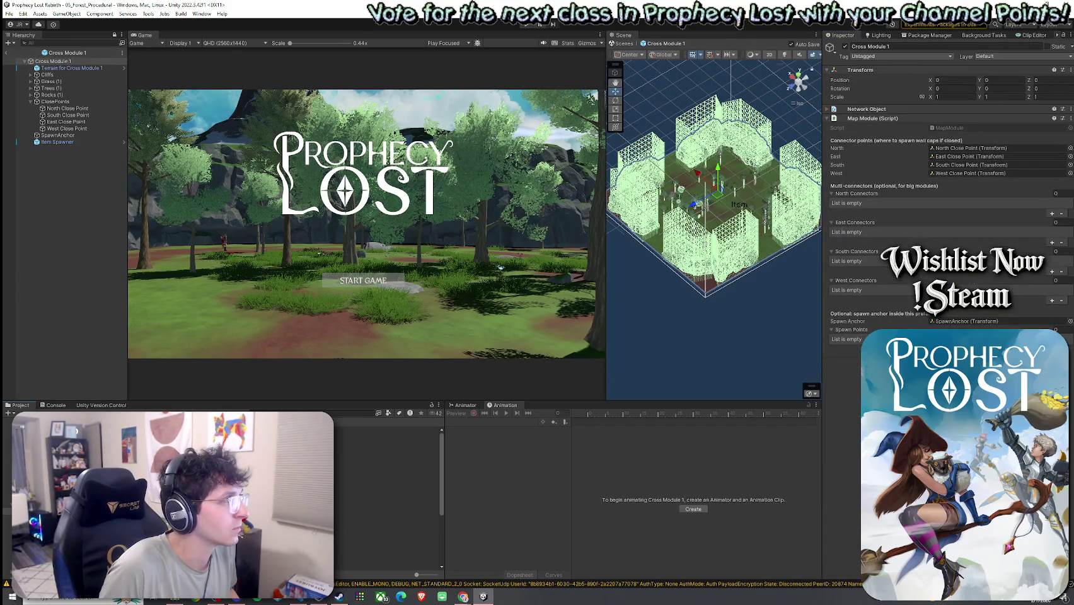
left_click(75, 69)
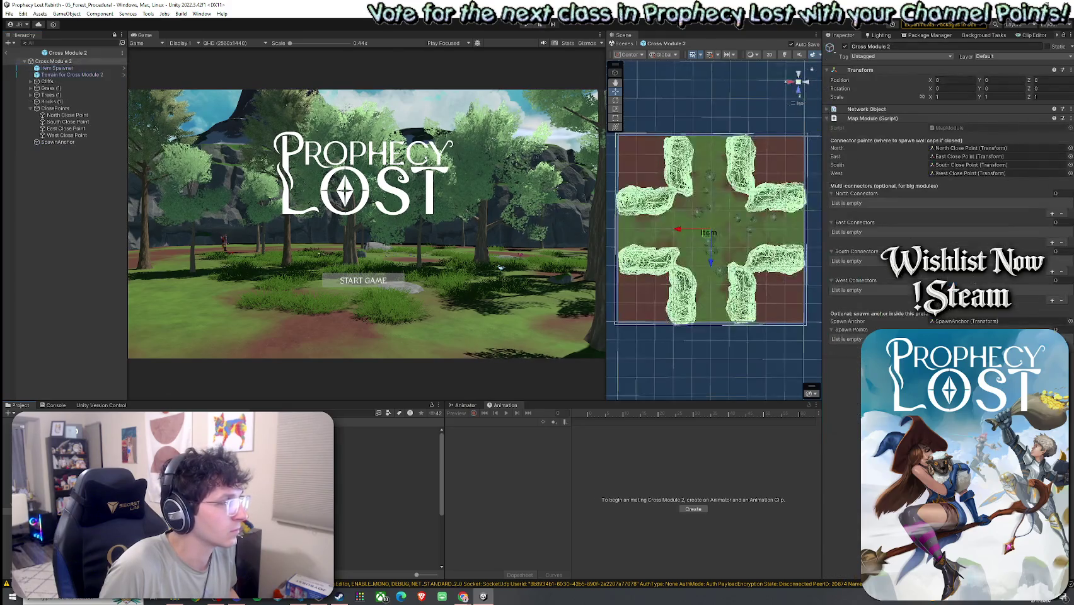
left_click(90, 80)
left_click(89, 75)
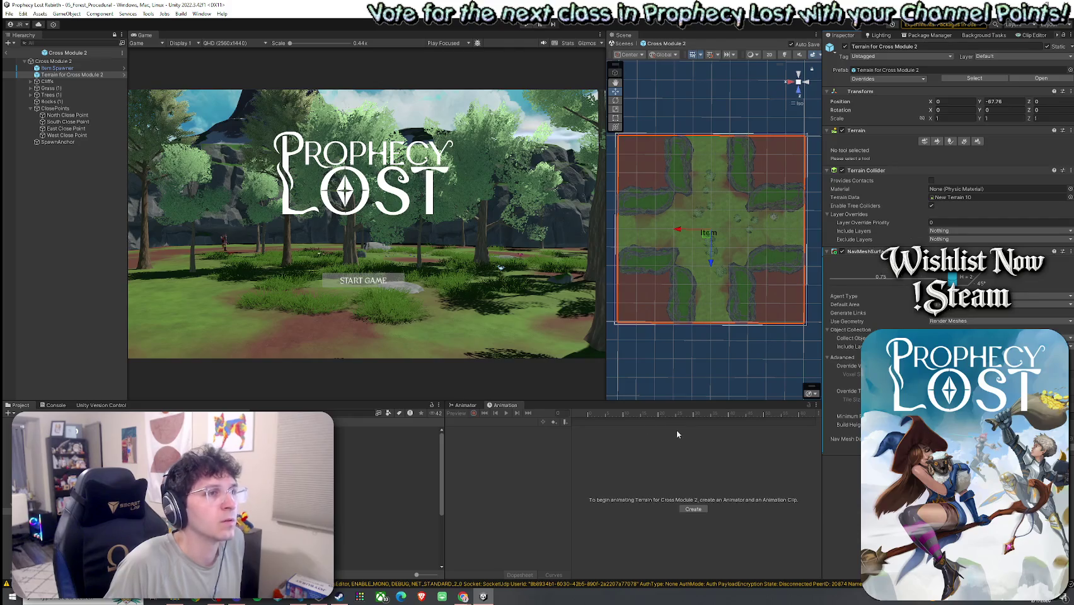
Open Cross Module 3 and confirm its Terrain carries a NavMeshSurface.
double_click(387, 470)
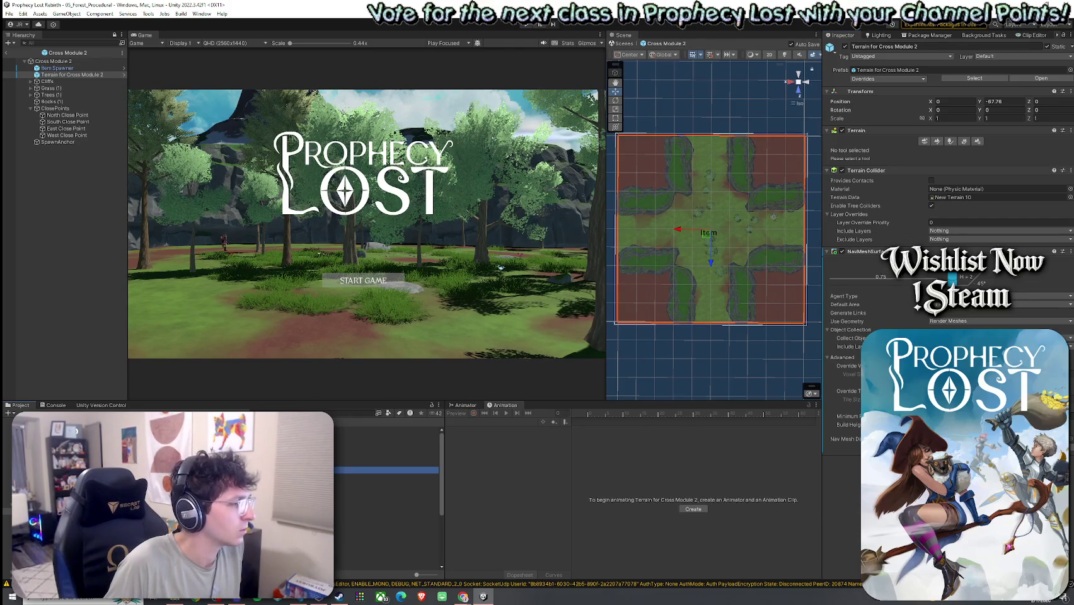
left_click(72, 75)
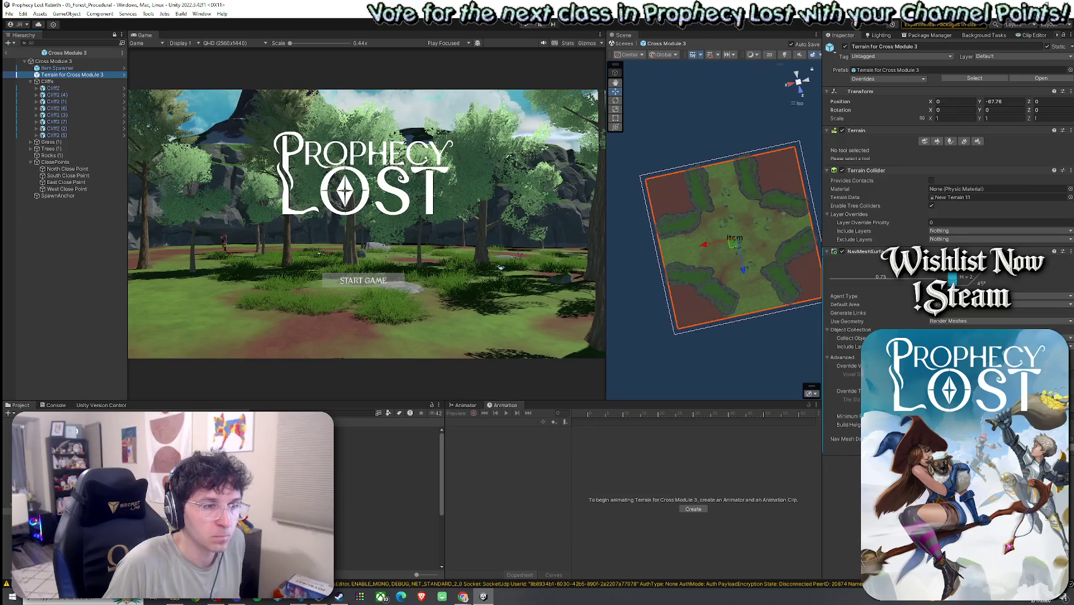
left_click(387, 524)
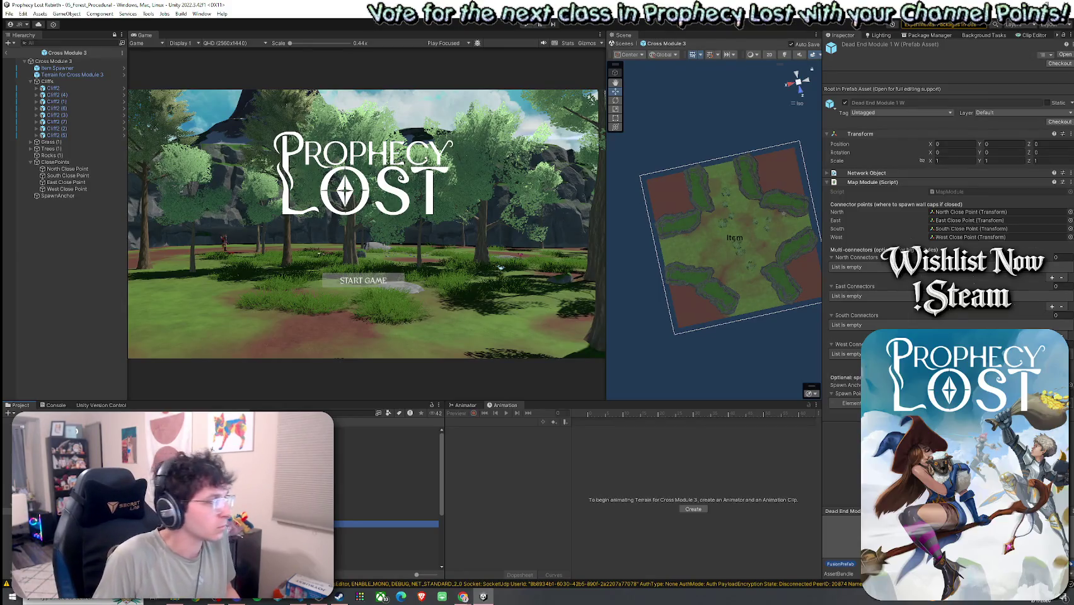
left_click(189, 441)
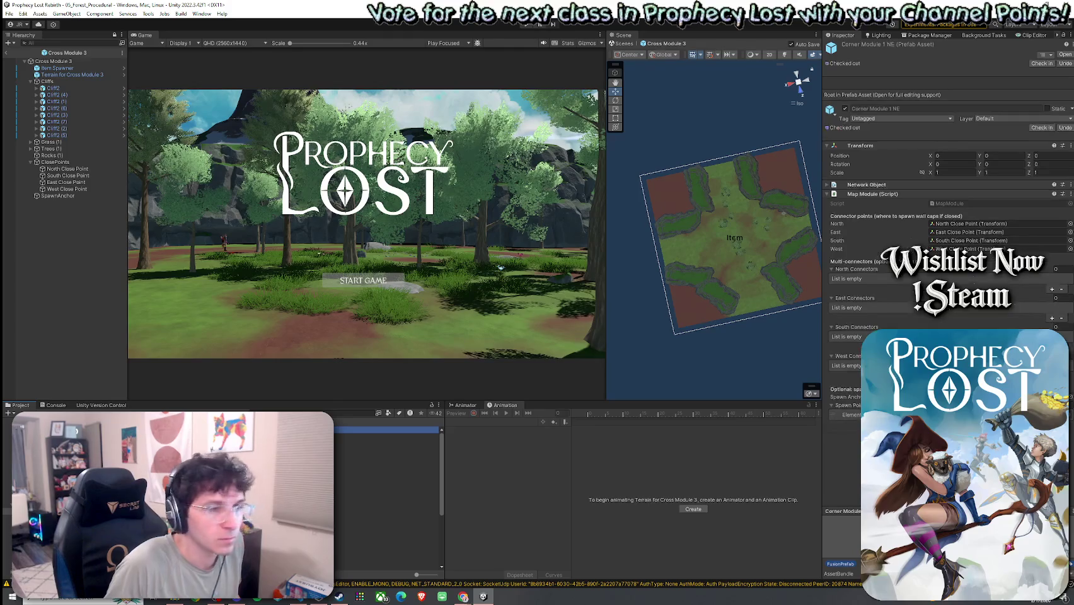
Check the Cross Module 4 terrain and save the prefab.
double_click(378, 477)
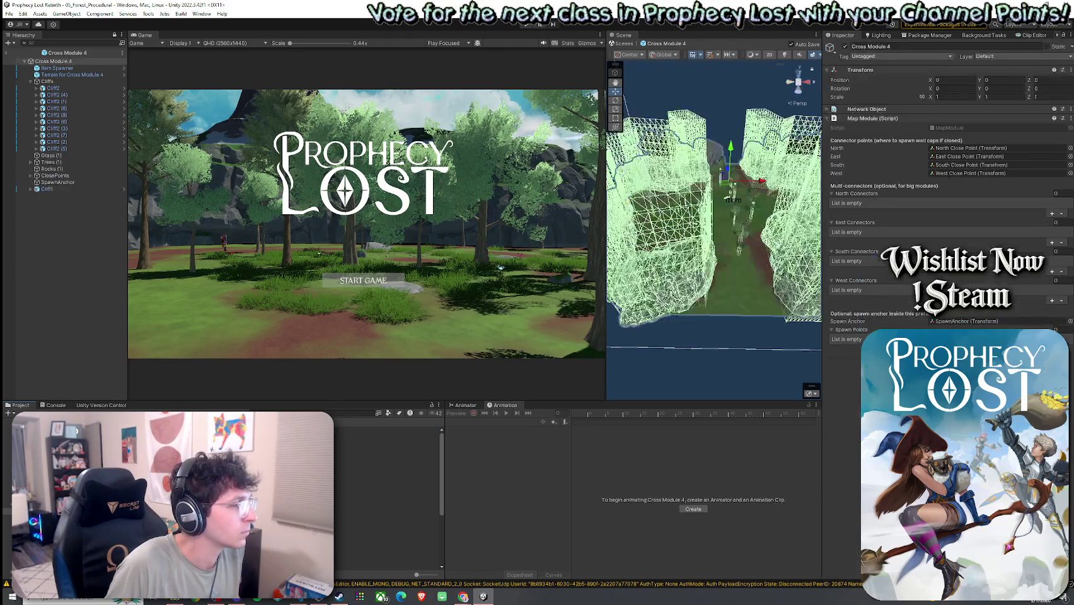
left_click(88, 75)
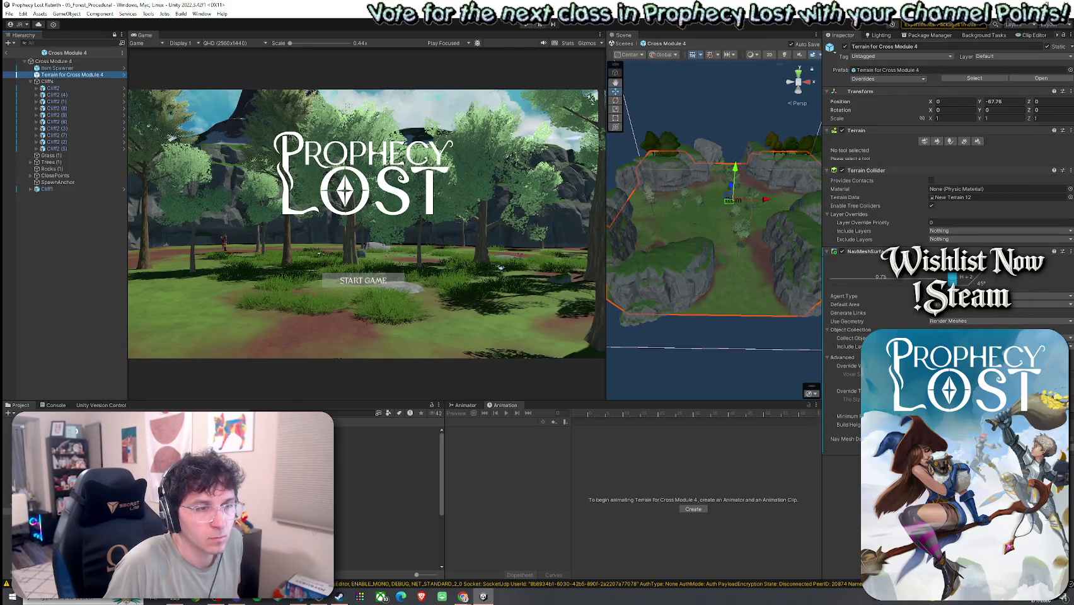
left_click(758, 438)
key("ctrl+s")
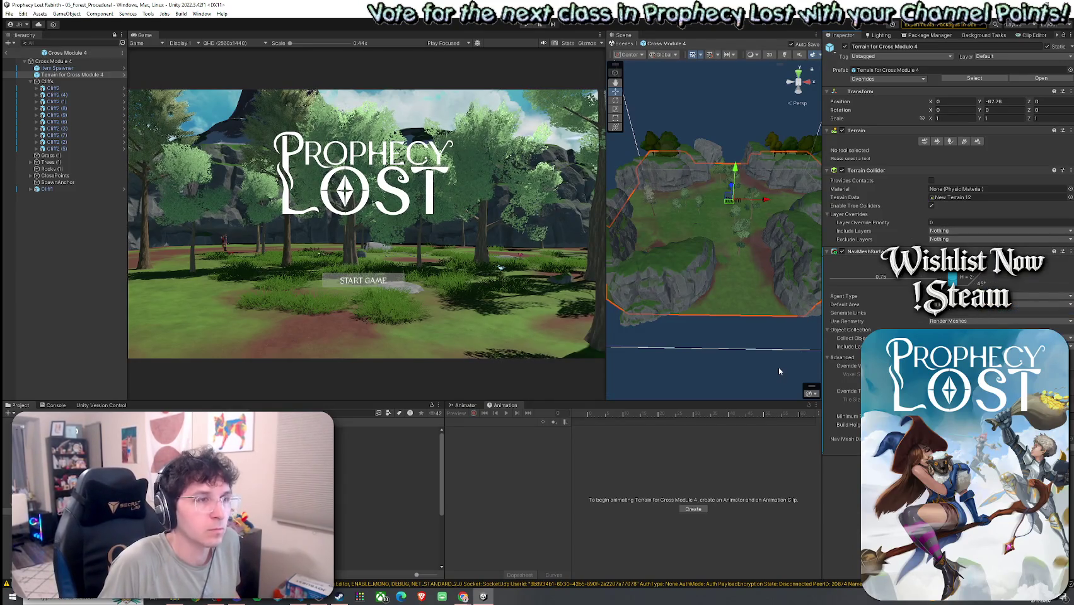
Copy the NavMeshSurface component, paste it as new onto the Cross Module 5 terrain, and save.
left_click(1070, 251)
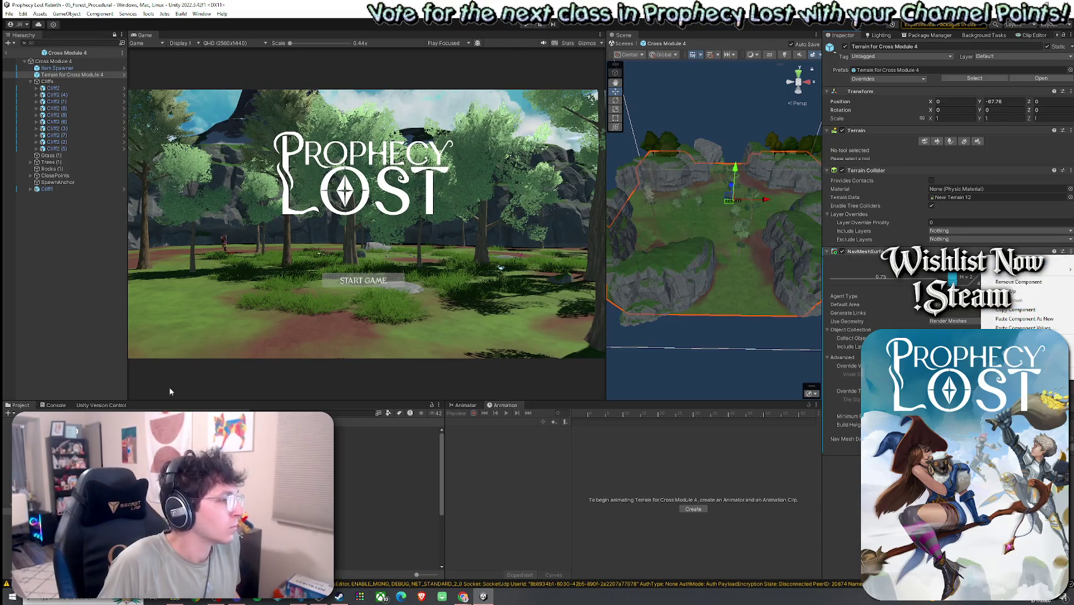
left_click(99, 75)
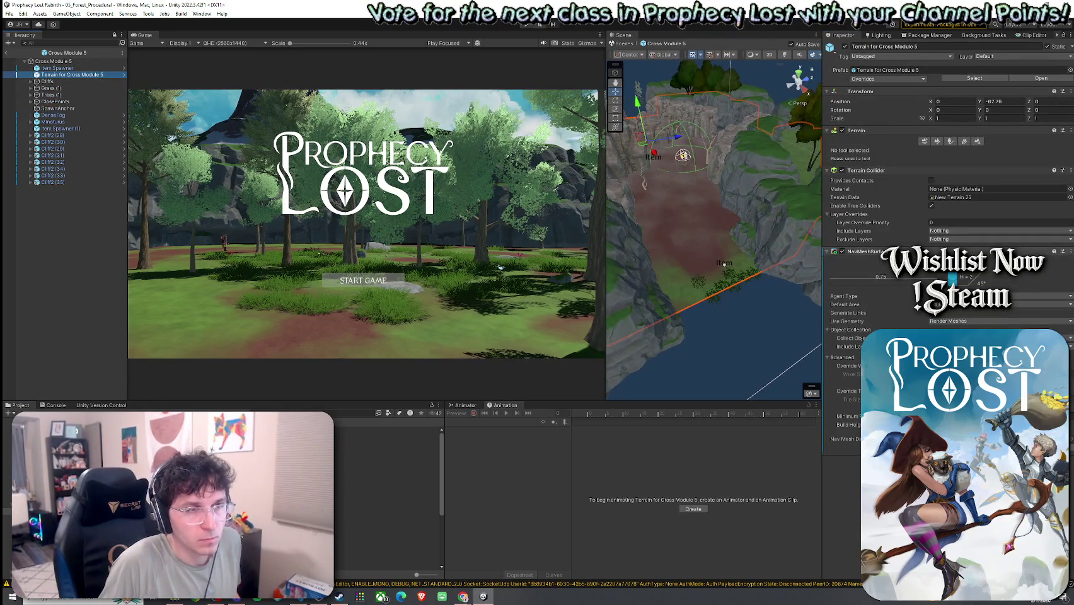
left_click(1072, 251)
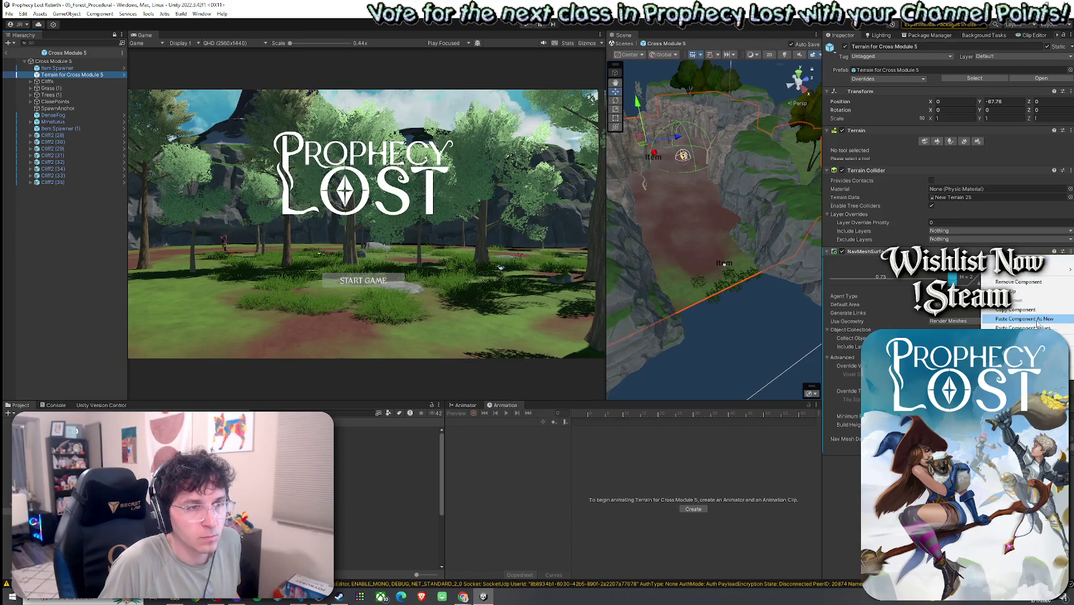
left_click(1037, 320)
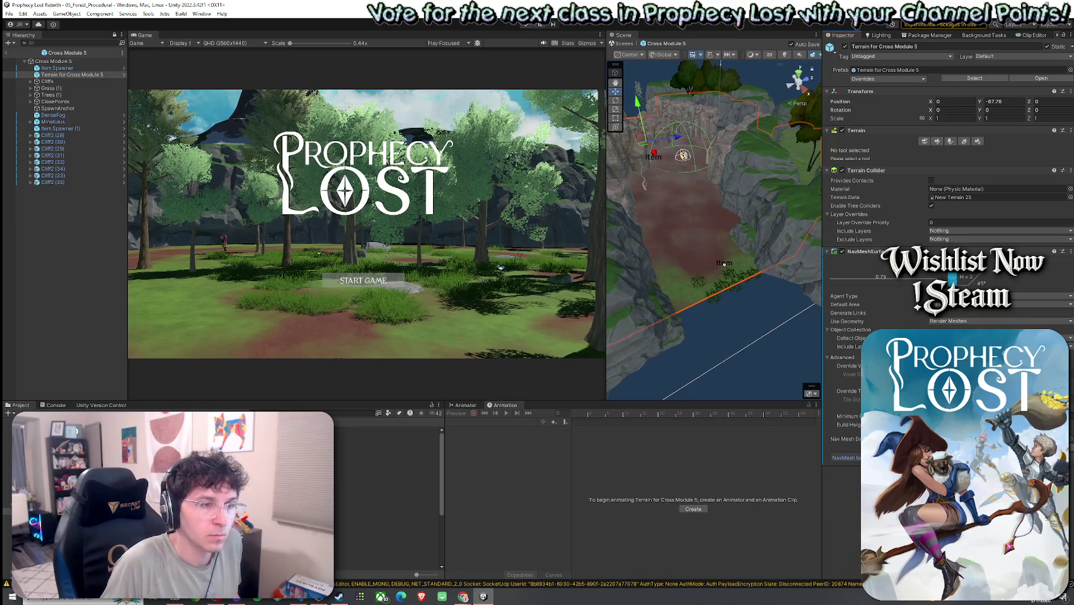
key("ctrl+s")
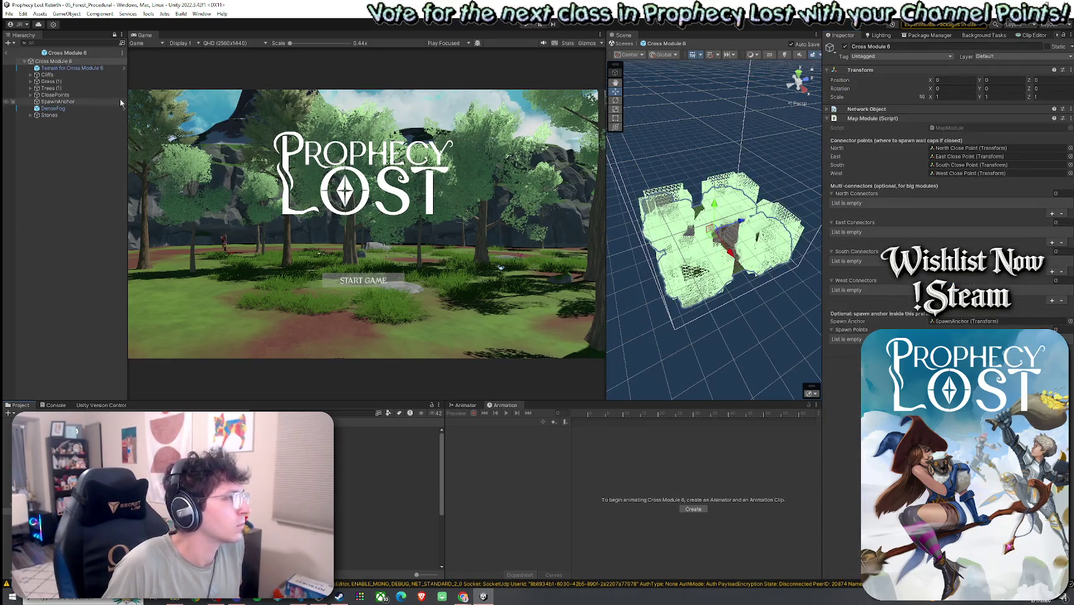
Open the Cross Module 6 prefab and save it.
double_click(87, 69)
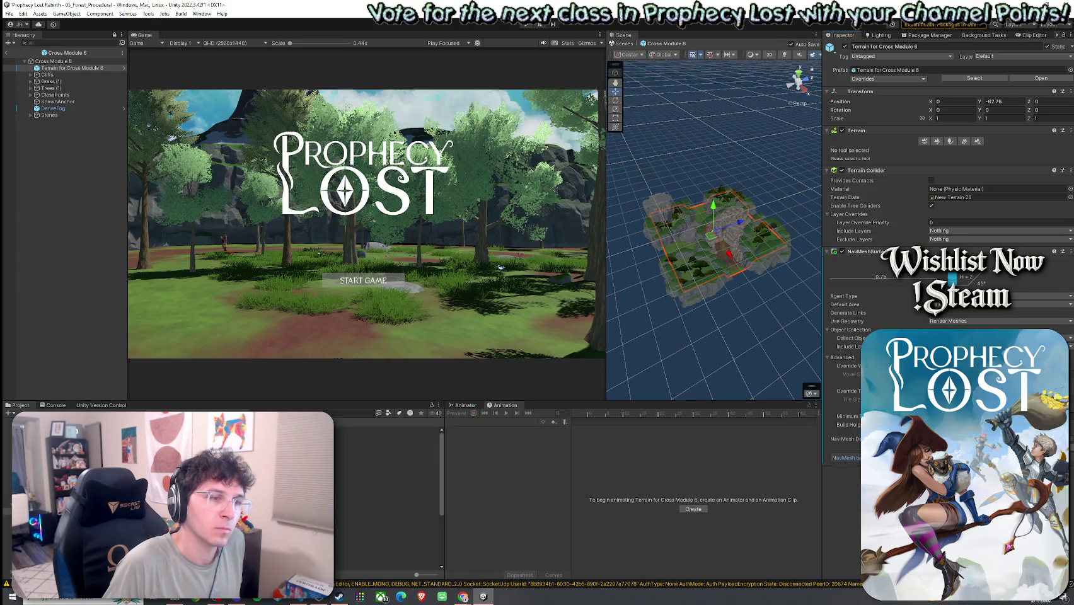
key("ctrl+s")
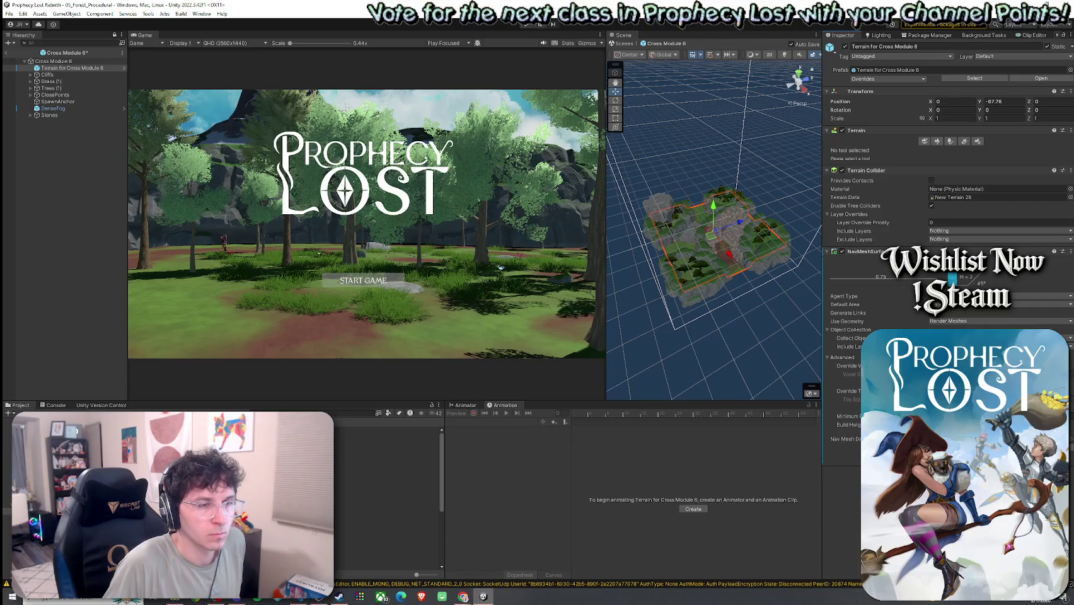
key("ctrl+s")
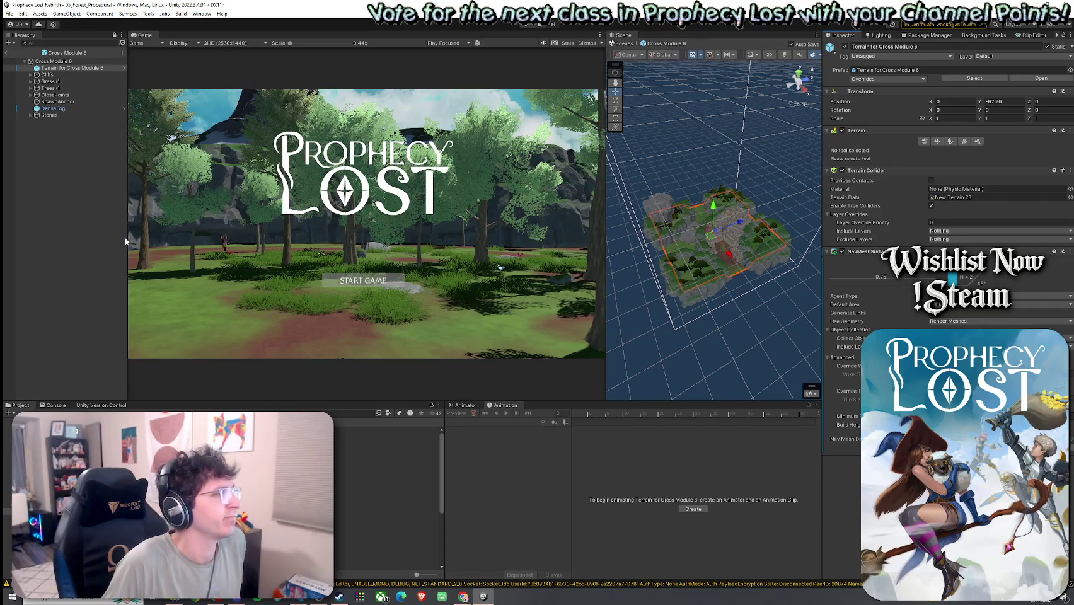
Reopen Cross Modules 4, 5 and 6 to verify each terrain's NavMeshSurface.
double_click(189, 480)
double_click(189, 484)
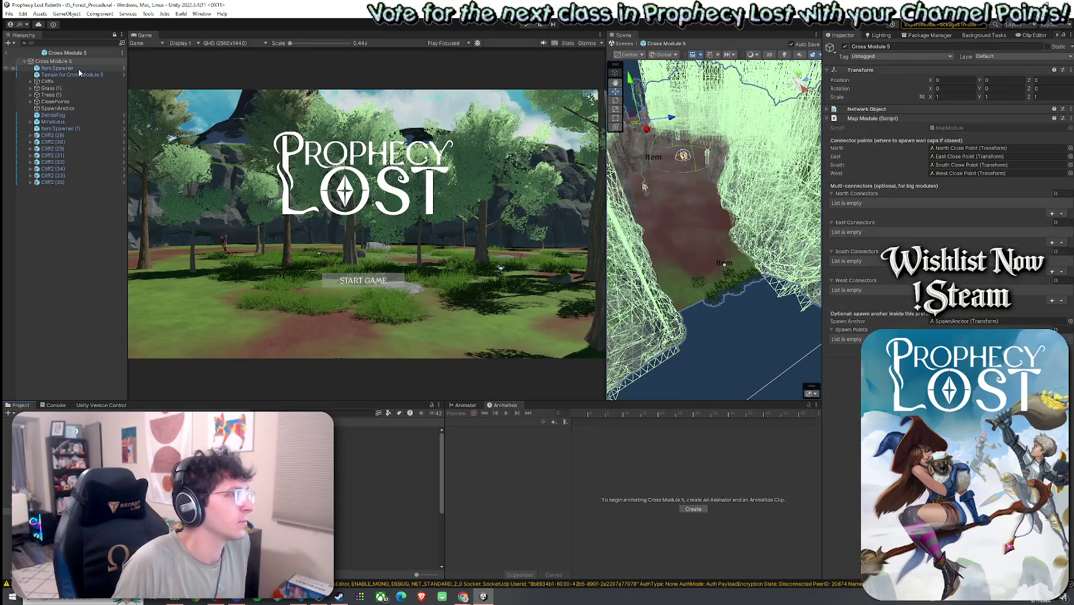
left_click(79, 74)
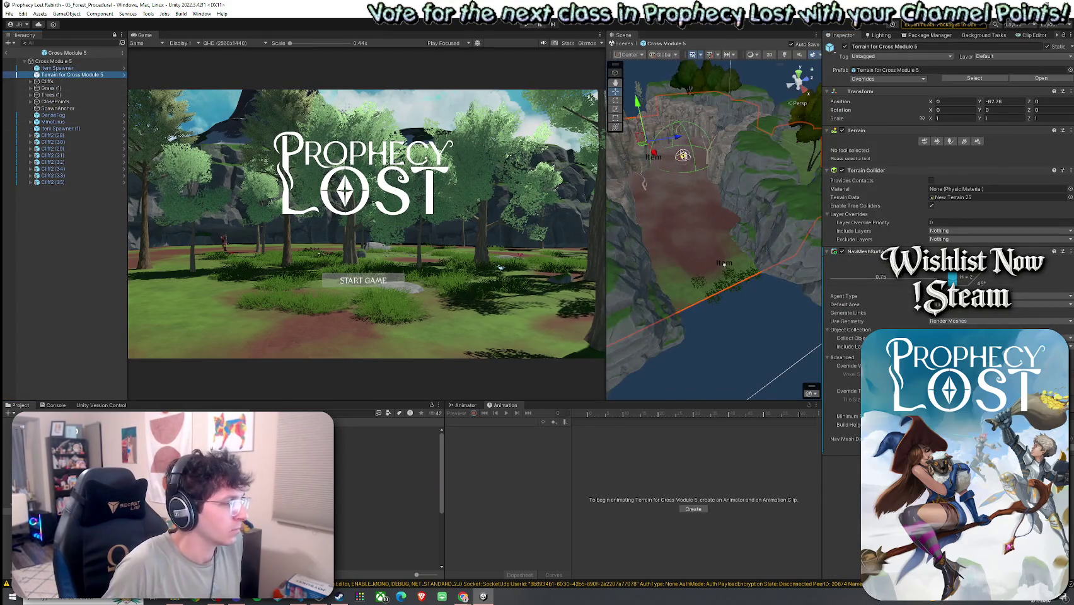
double_click(189, 489)
left_click(106, 68)
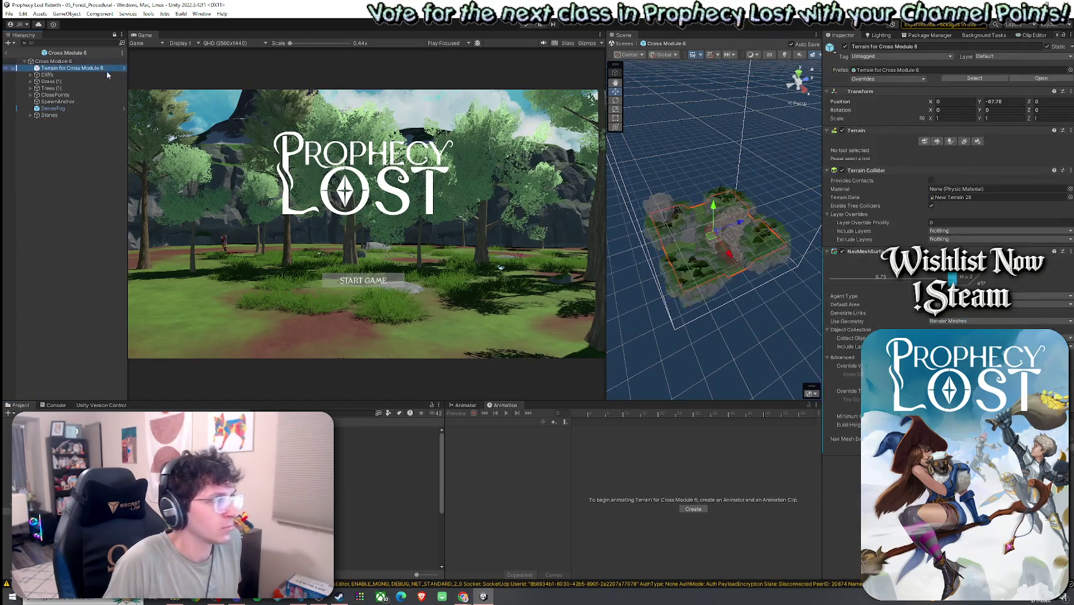
left_click(53, 61)
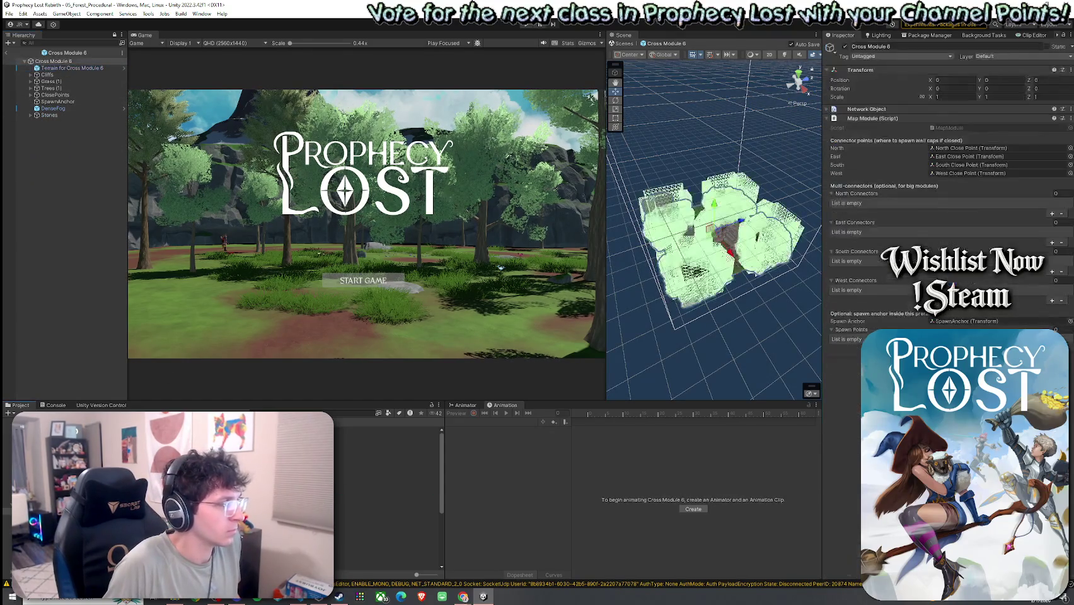
left_click(82, 68)
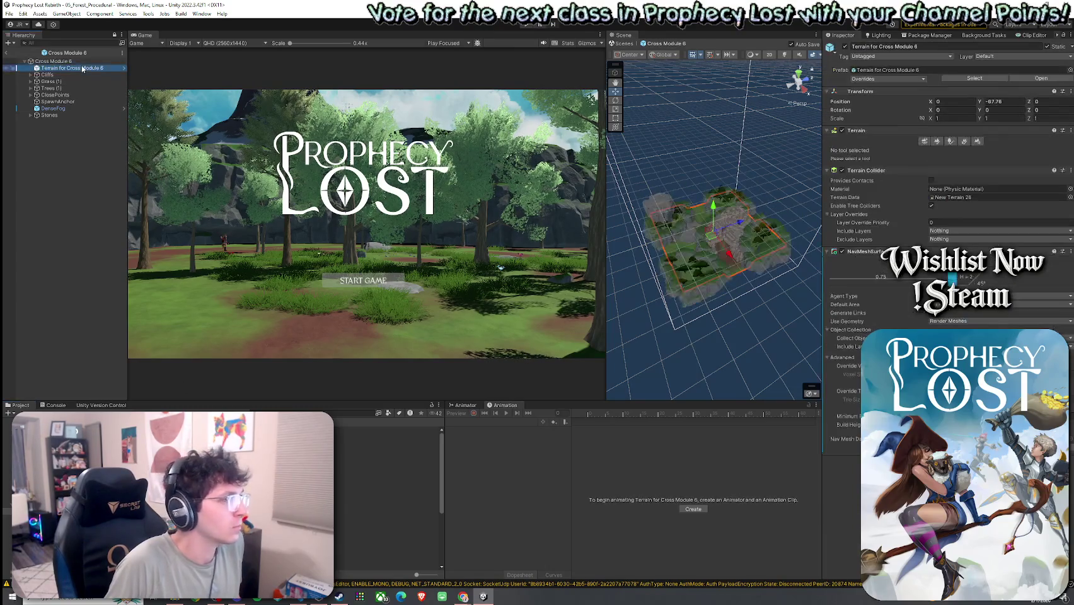
double_click(189, 497)
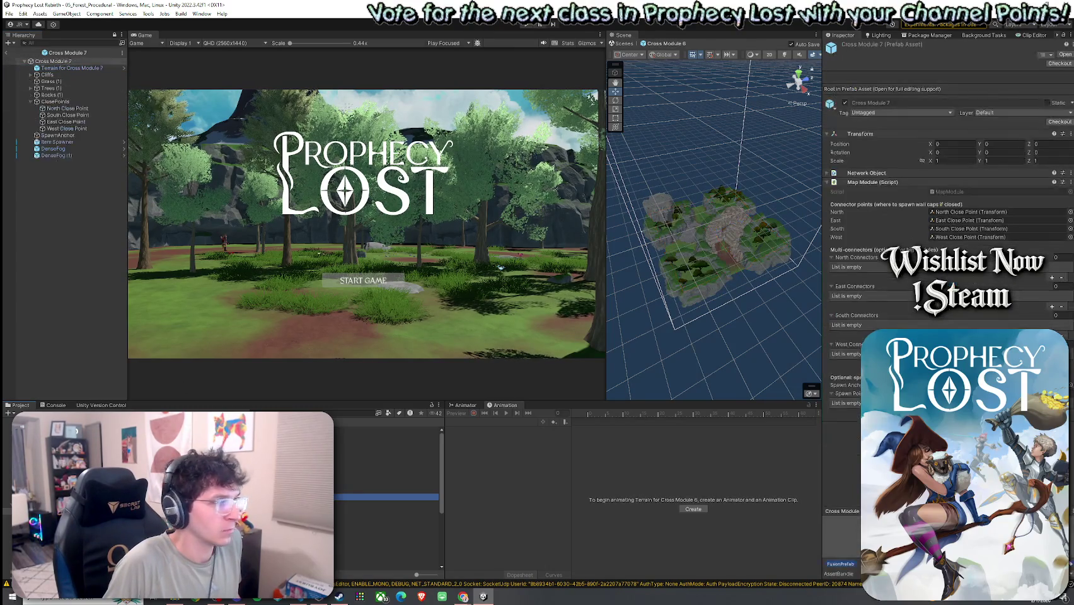
Add a NavMeshSurface (searched 'nav') to the Cross Module 7 terrain and save the prefab.
left_click(87, 68)
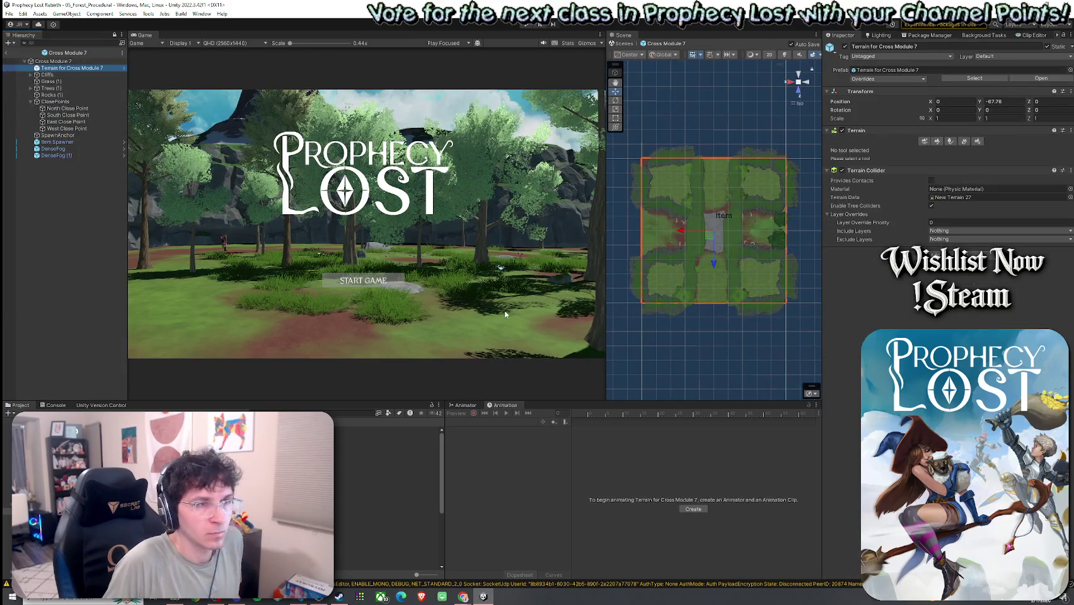
left_click(949, 256)
type("nav")
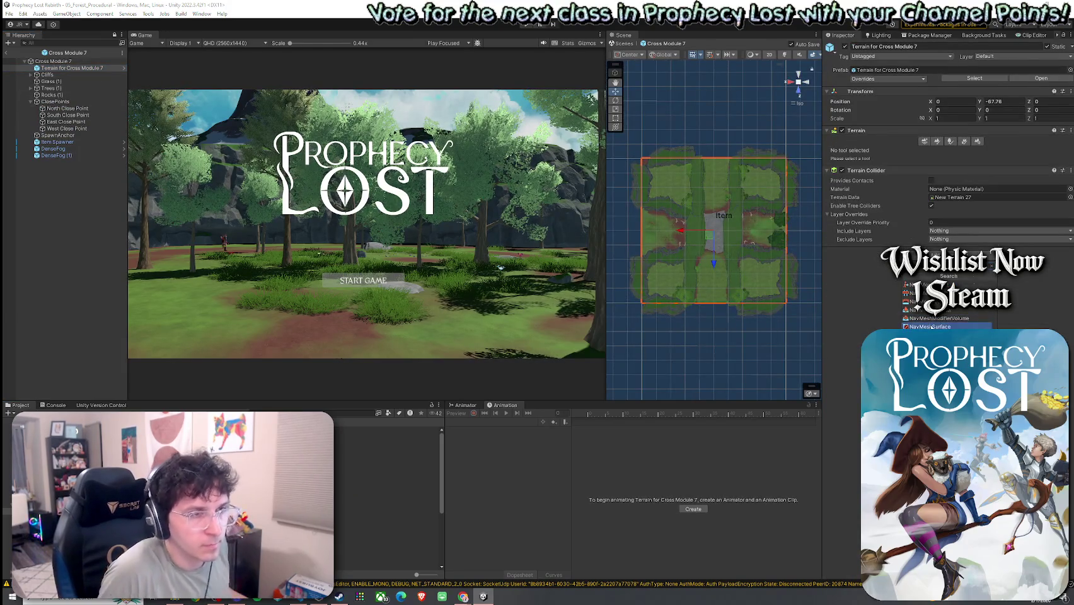
left_click(932, 326)
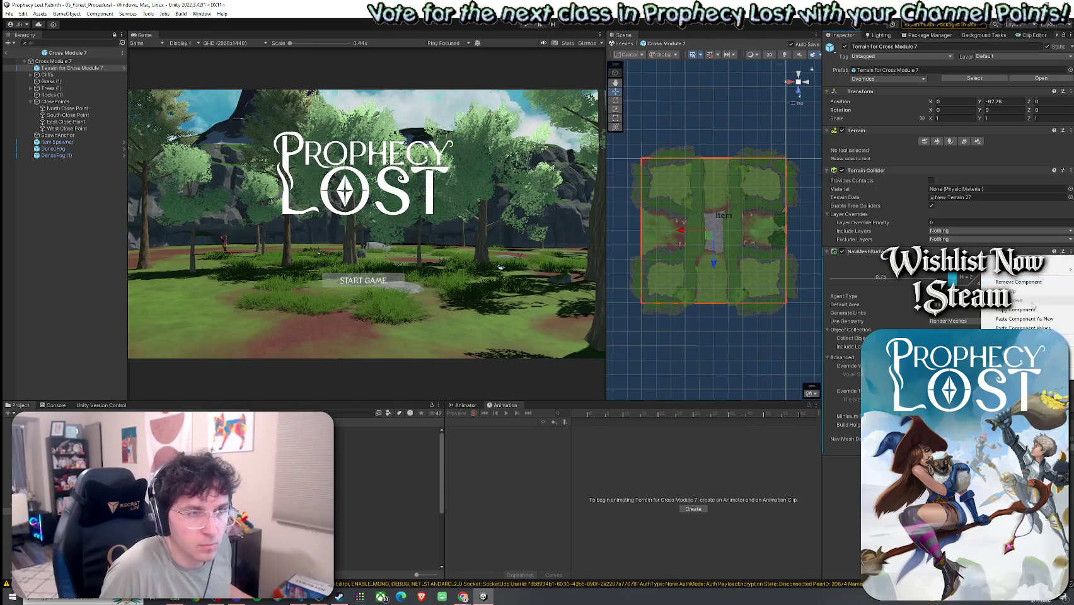
key("ctrl+s")
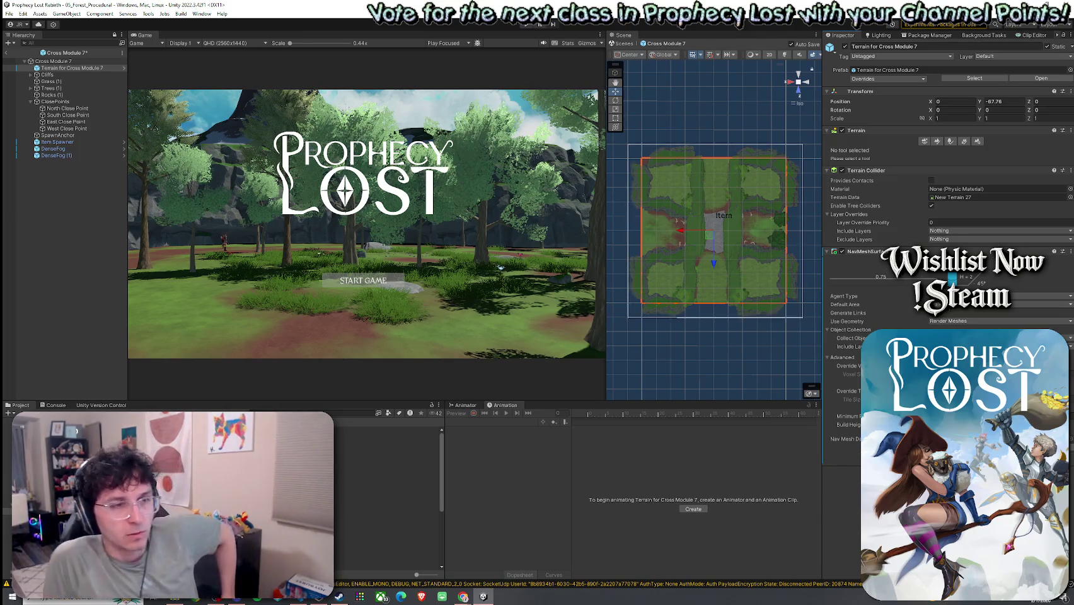
key("ctrl+s")
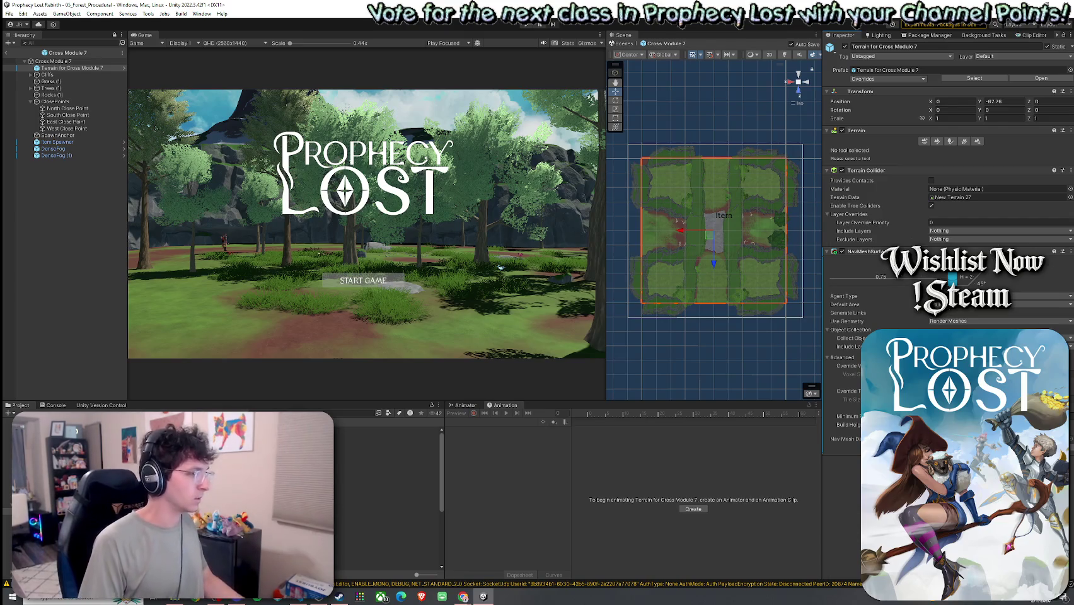
double_click(353, 504)
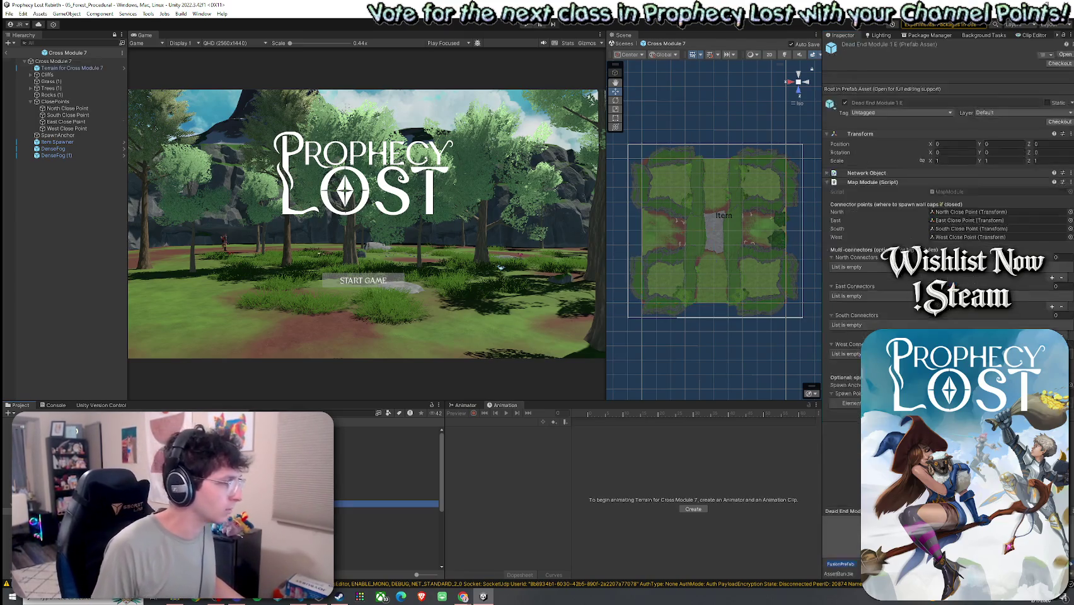
Add a NavMeshSurface to the Dead End Module 1 E terrain and paste the copied component values.
left_click(75, 74)
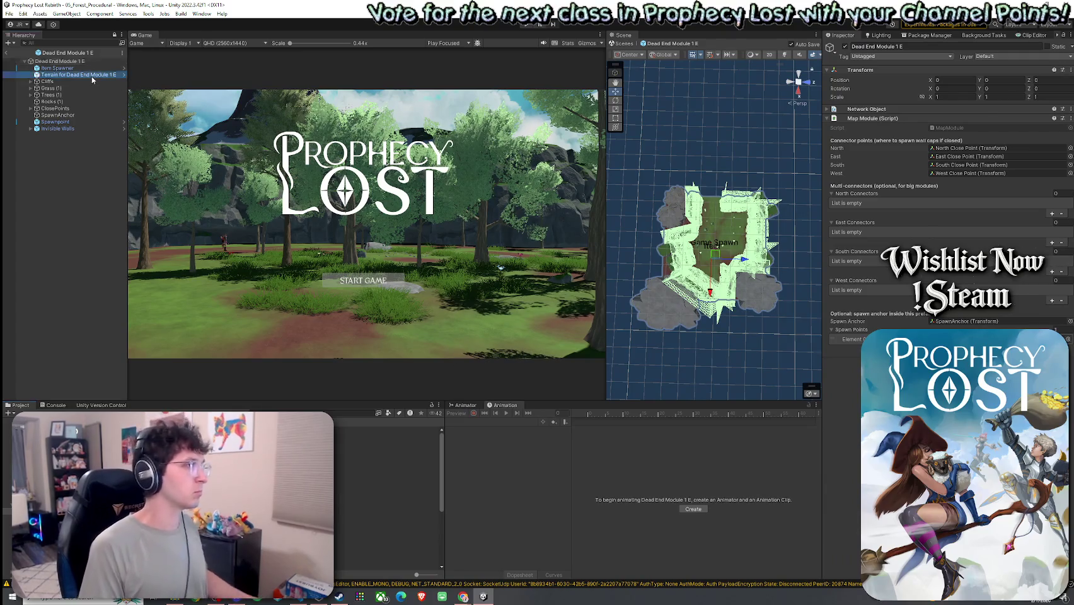
left_click(952, 256)
type("nav")
left_click(933, 326)
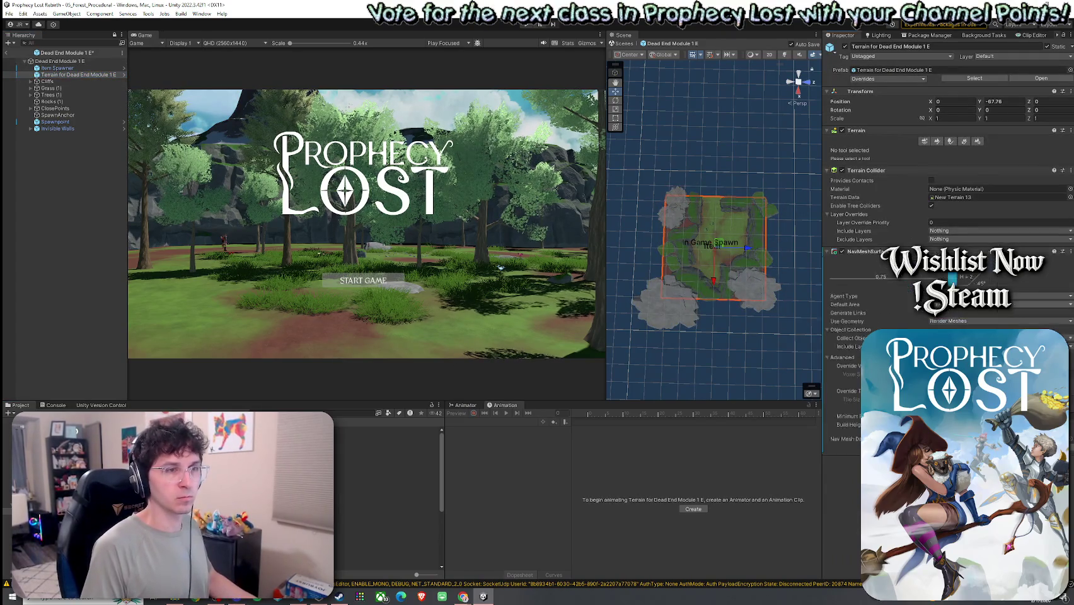
left_click(1069, 251)
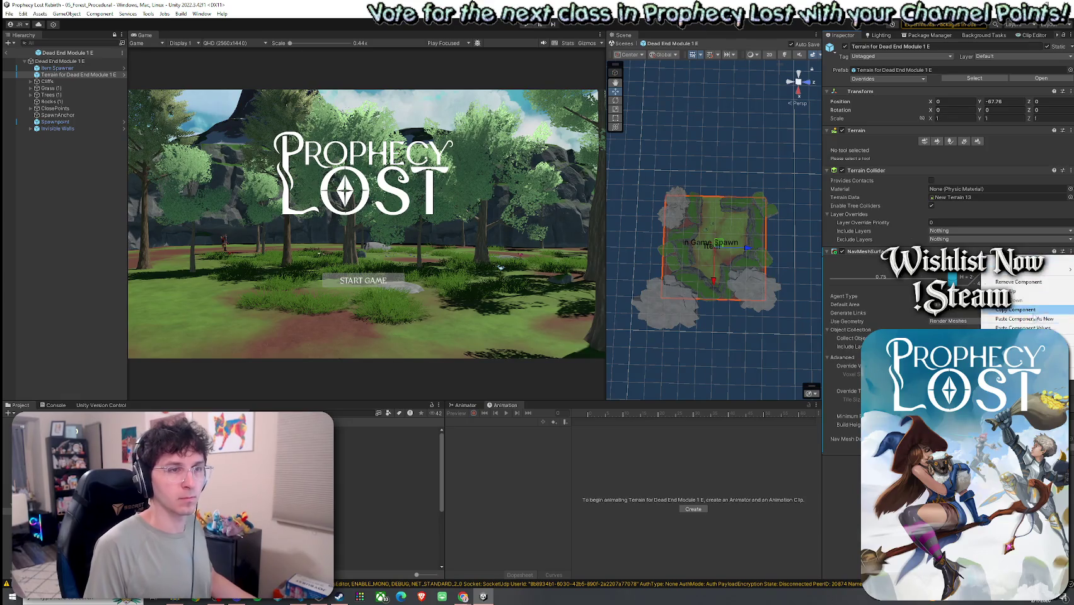
left_click(1016, 309)
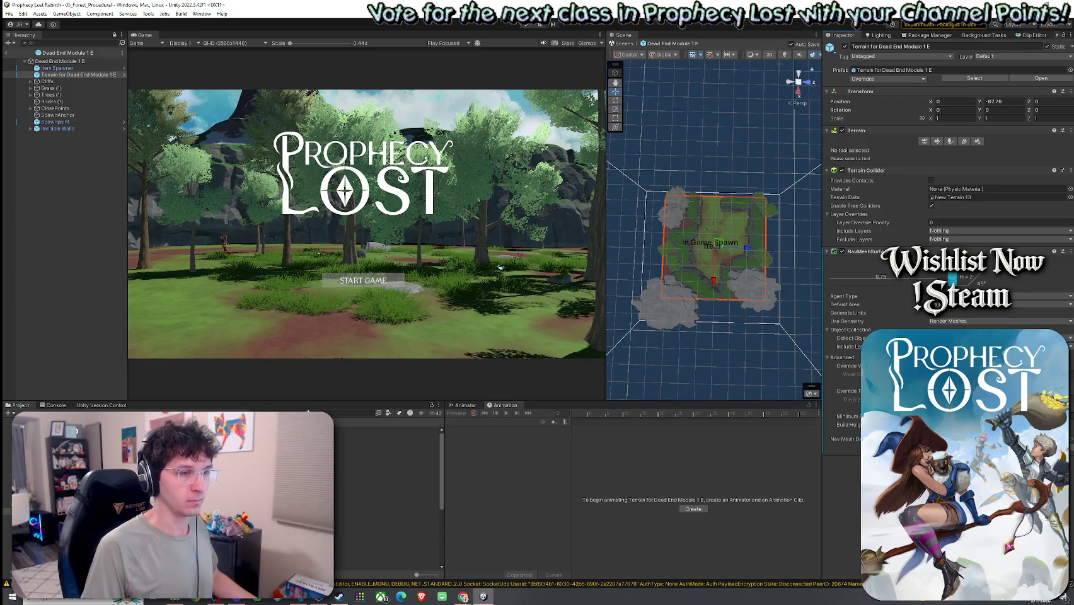
Open Dead End Module 1 N, collapse the Cliffs group, and select its Terrain.
double_click(378, 511)
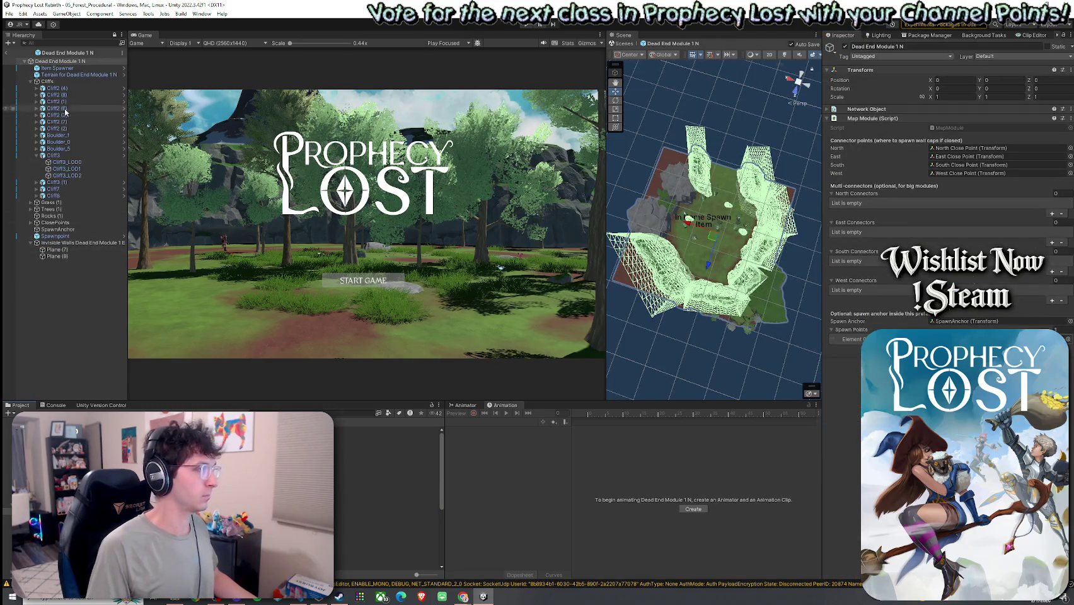
left_click(31, 81)
left_click(75, 74)
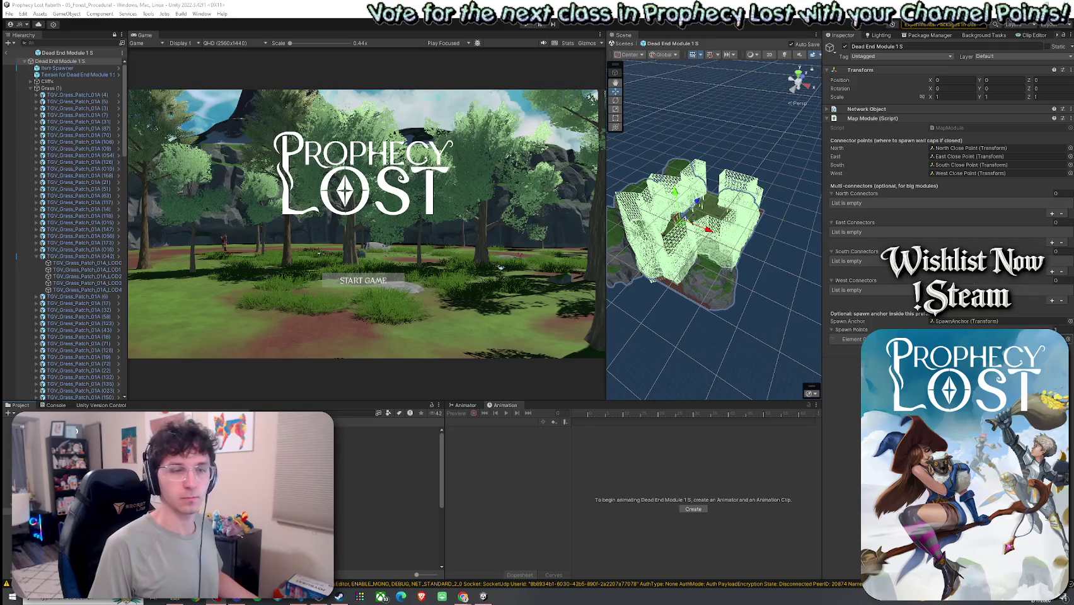
Collapse Grass and give the Dead End Module 1 S terrain a NavMeshSurface with pasted values.
left_click(31, 88)
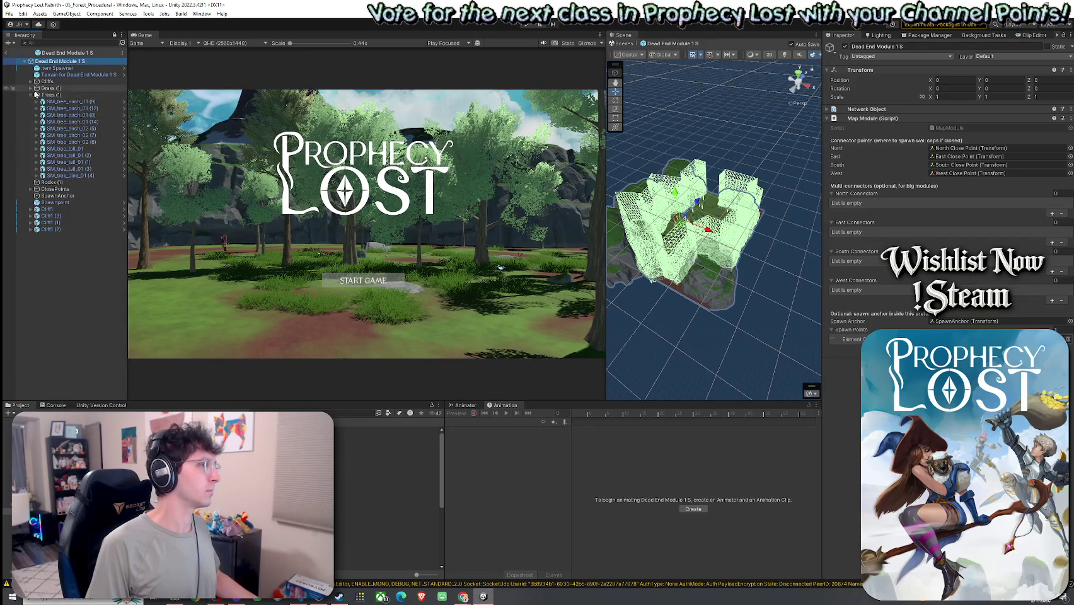
left_click(76, 74)
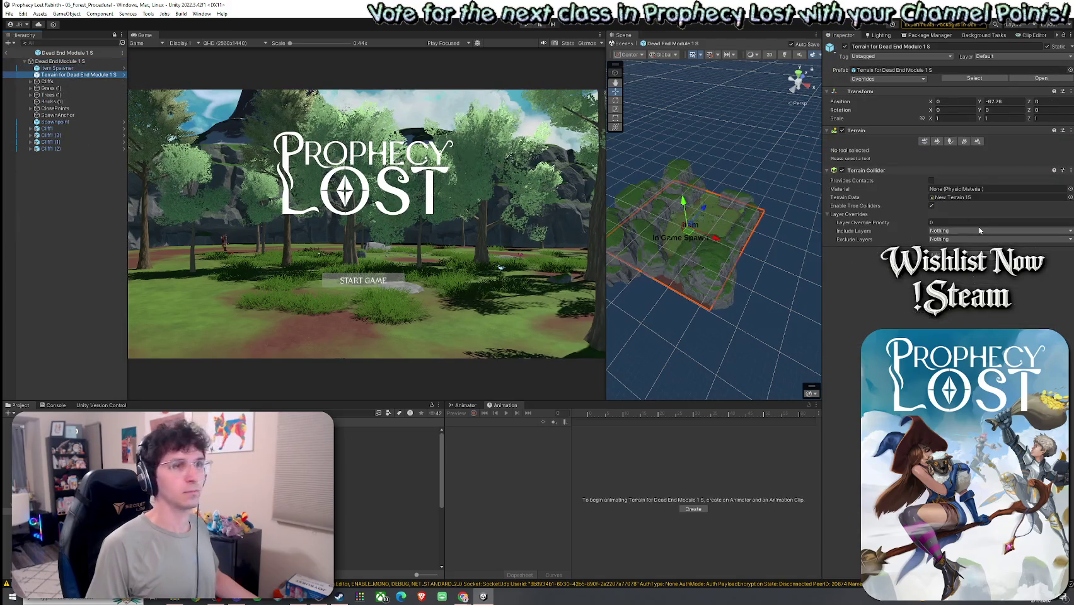
left_click(949, 260)
left_click(930, 327)
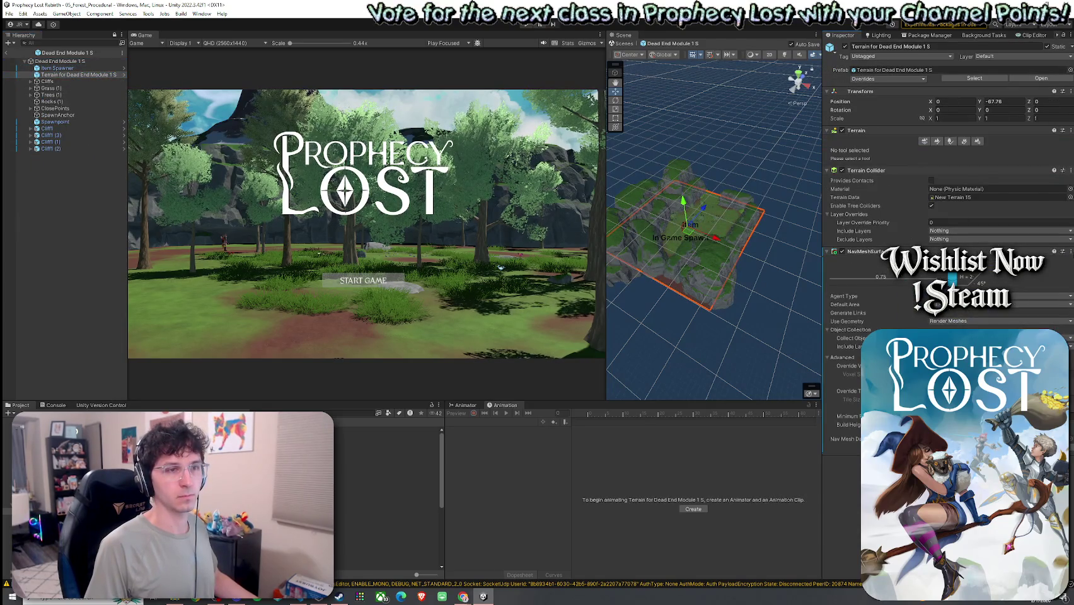
left_click(1071, 251)
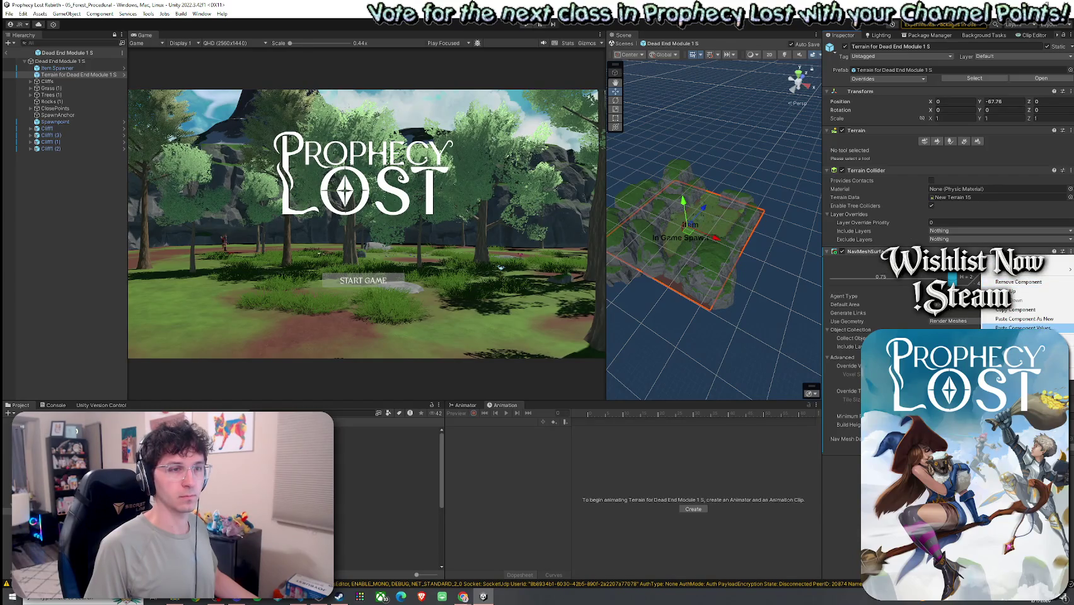
left_click(1021, 327)
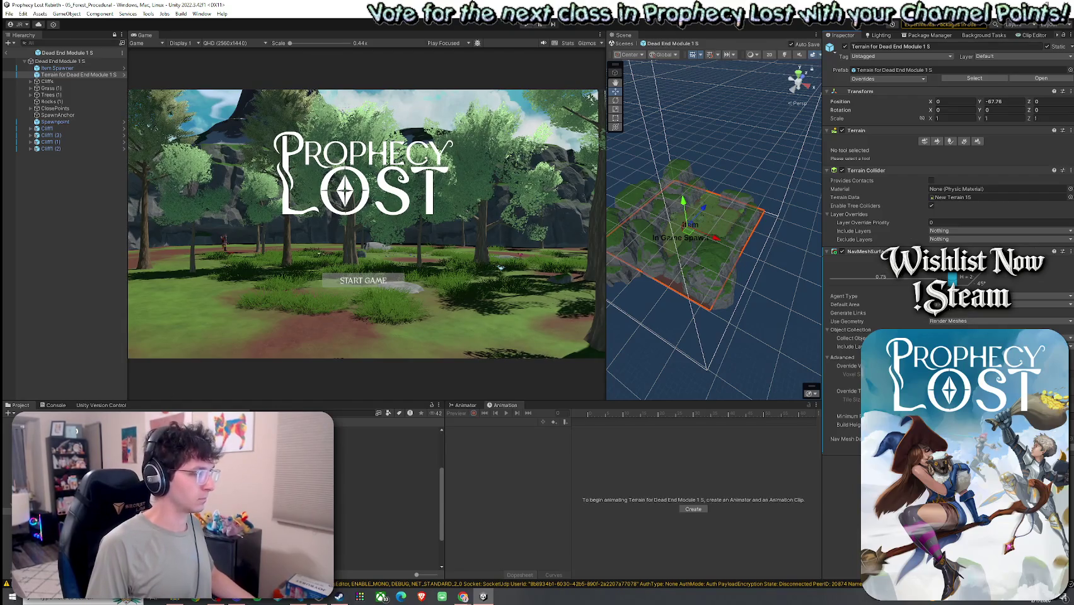
left_click(252, 474)
Open Dead End Module 1 W and add a NavMeshSurface component to its Terrain.
double_click(252, 473)
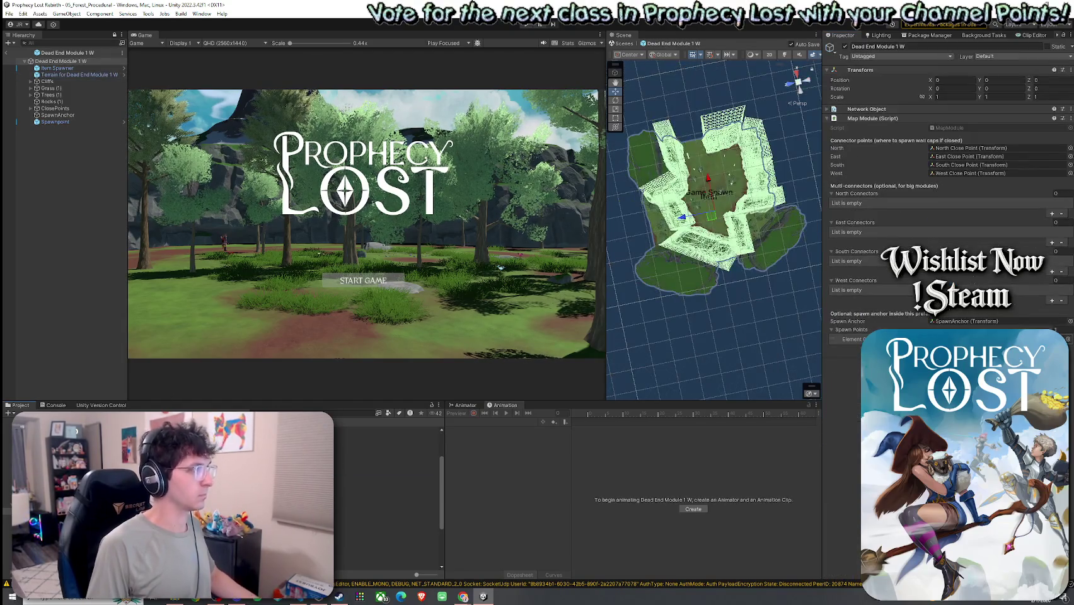
double_click(79, 74)
left_click(732, 227)
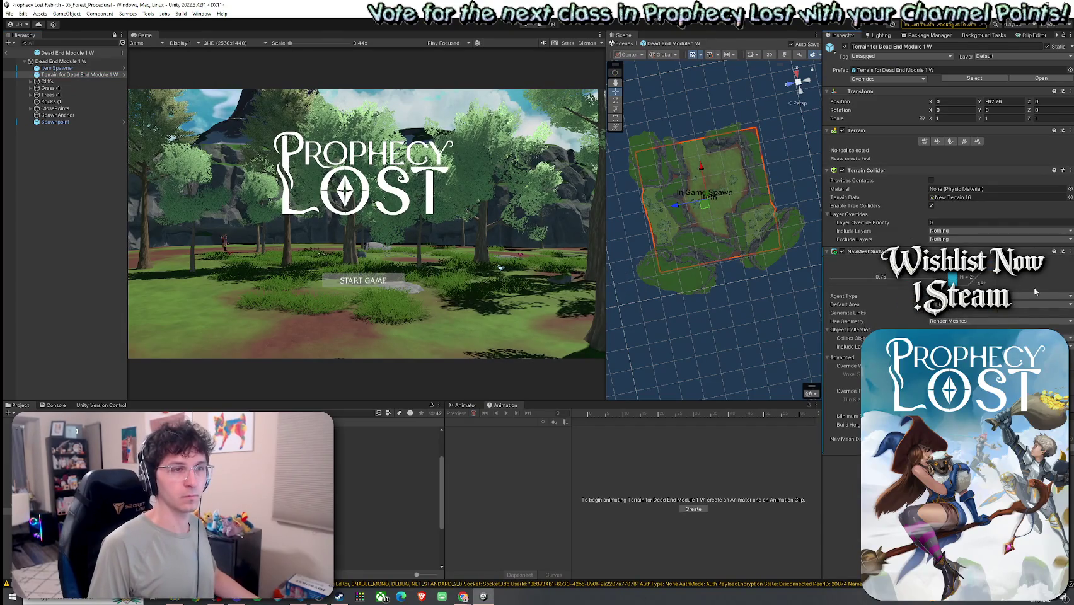
left_click(1071, 252)
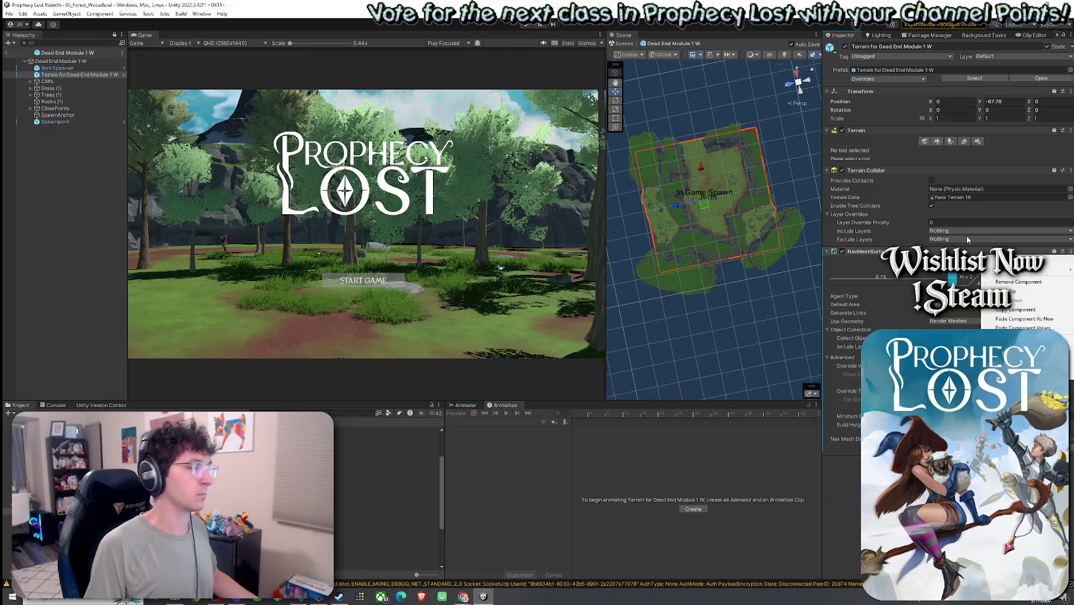
key("Escape")
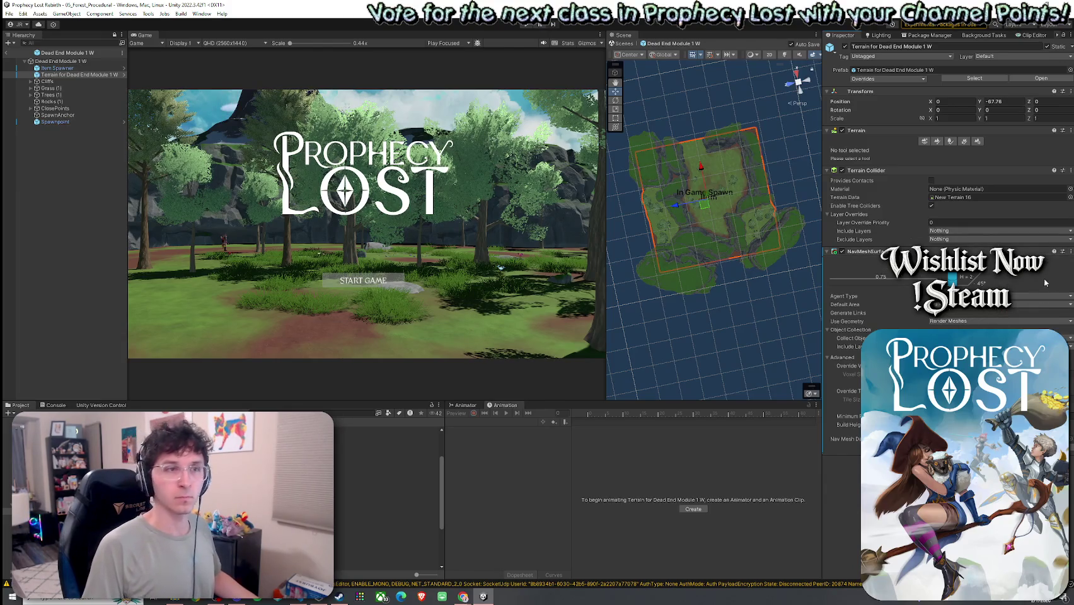
left_click(1070, 251)
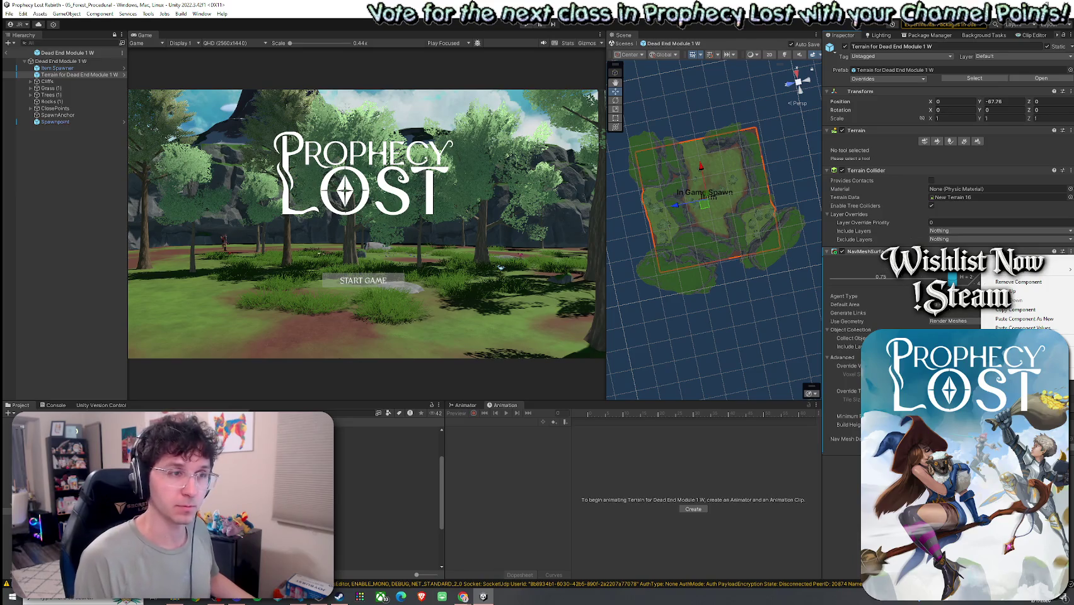
left_click(1071, 252)
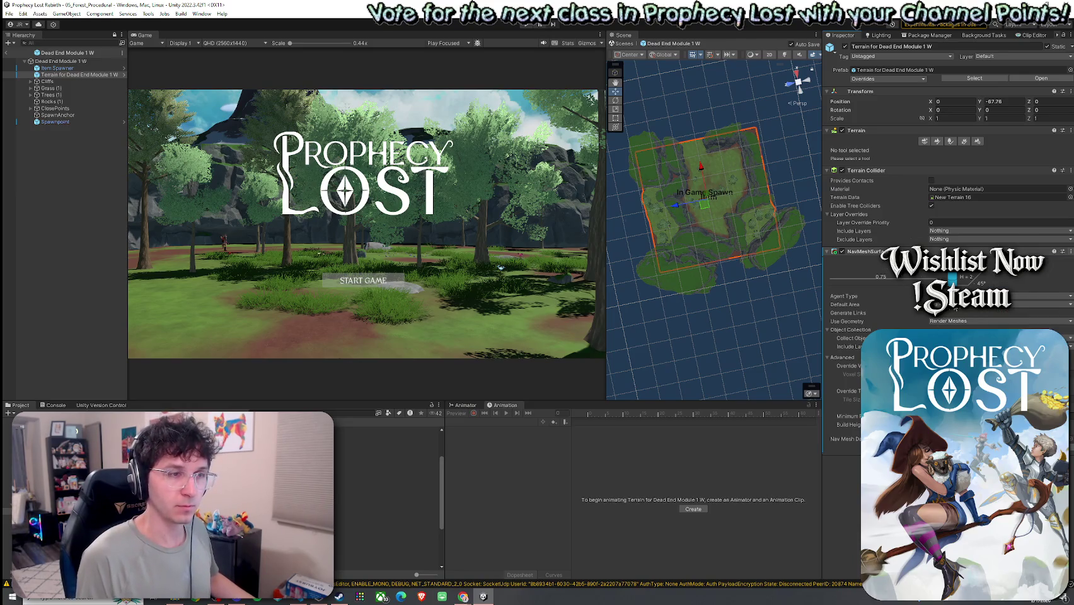
left_click(1071, 252)
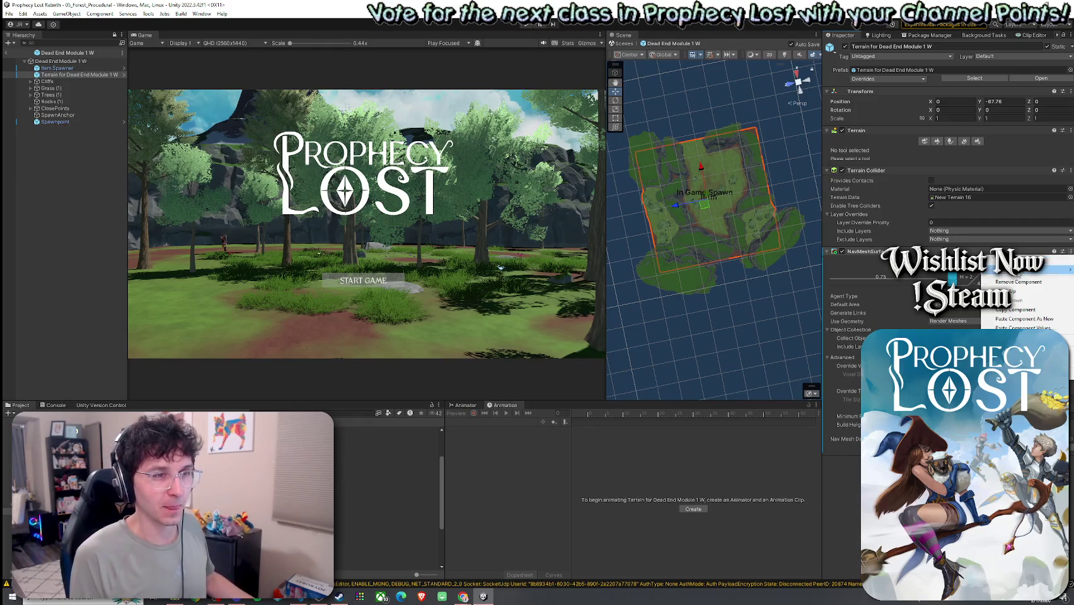
mouse_move(1000, 272)
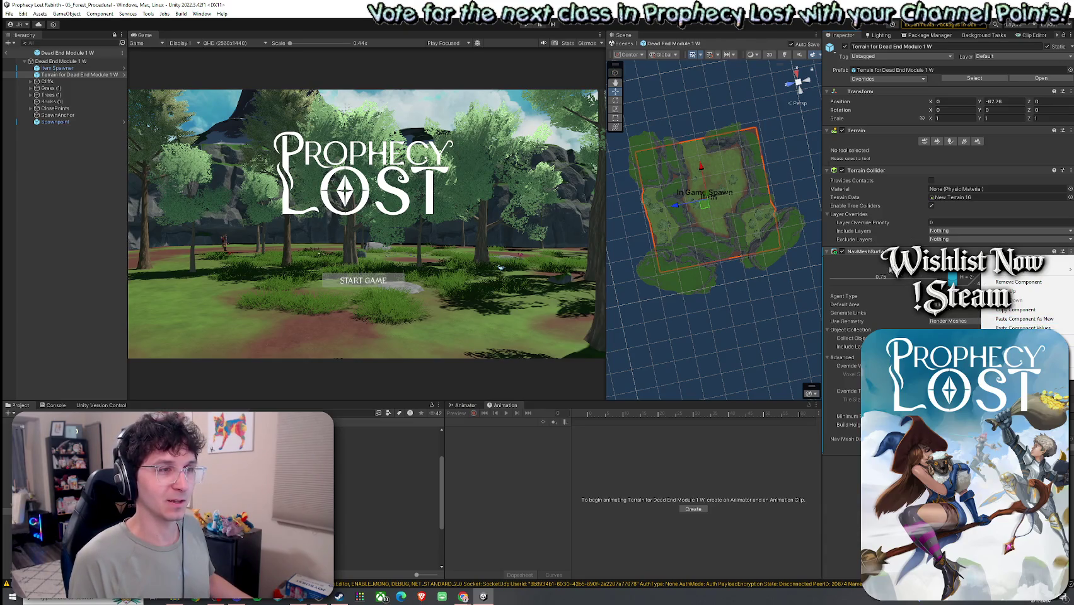
left_click(879, 261)
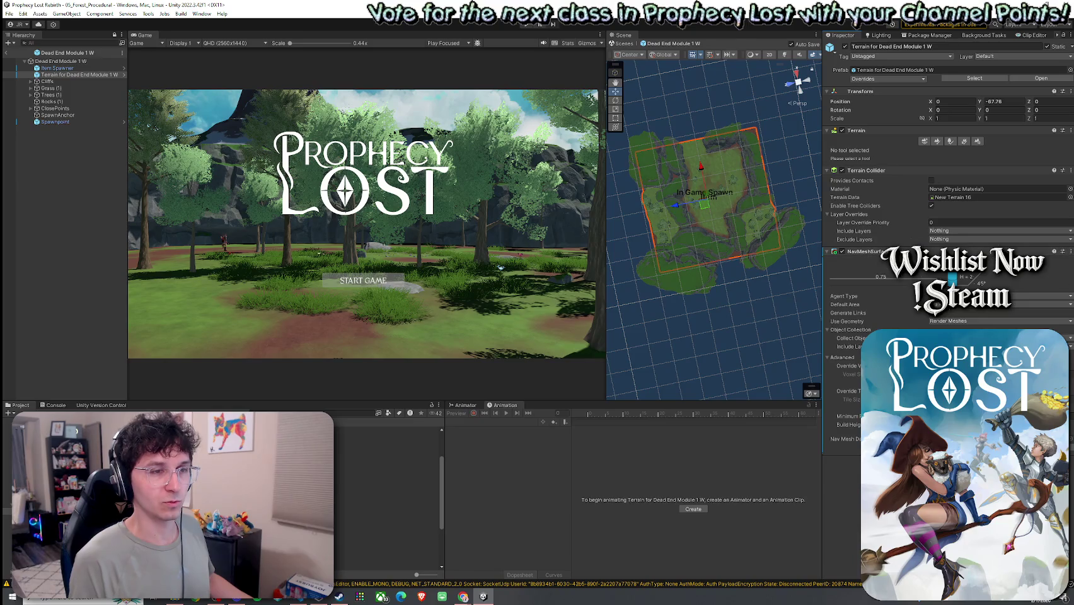
left_click(1071, 251)
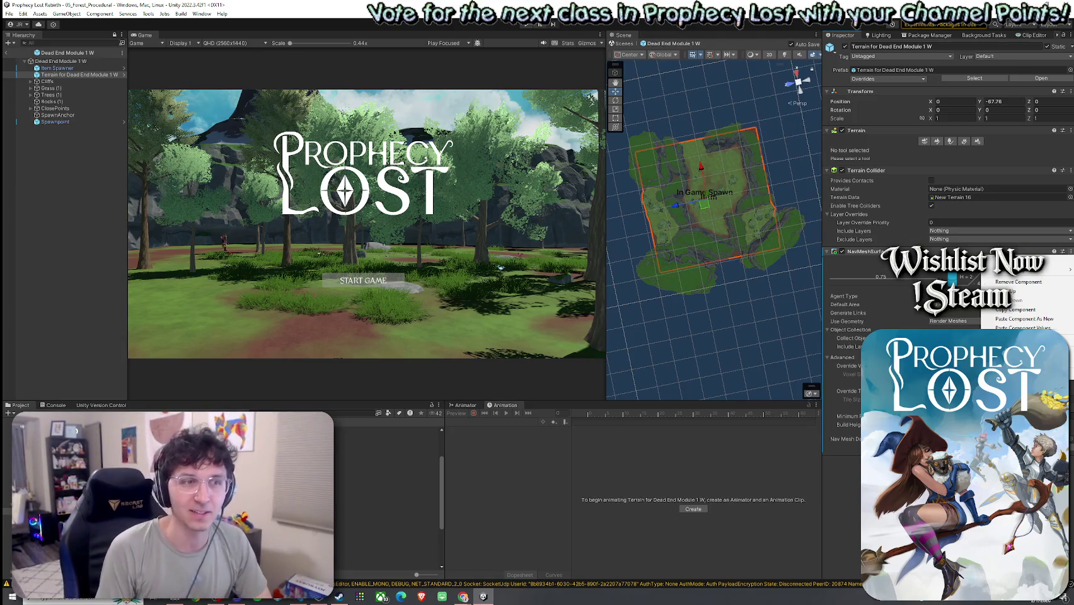
Paste the copied values into the Dead End Module 1 W NavMeshSurface and expand it to verify.
left_click(1070, 252)
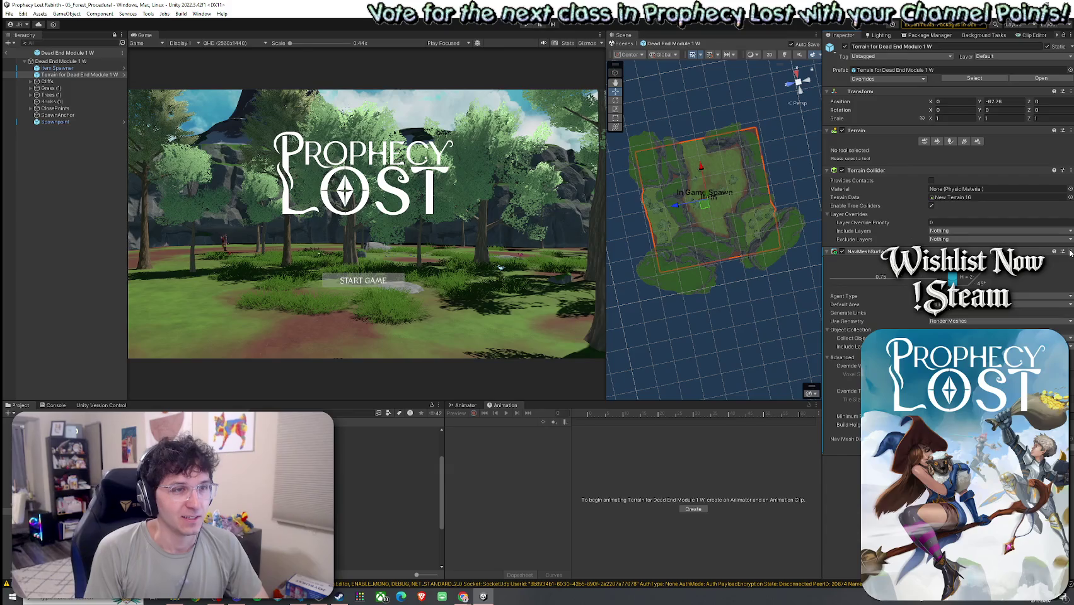
left_click(1070, 251)
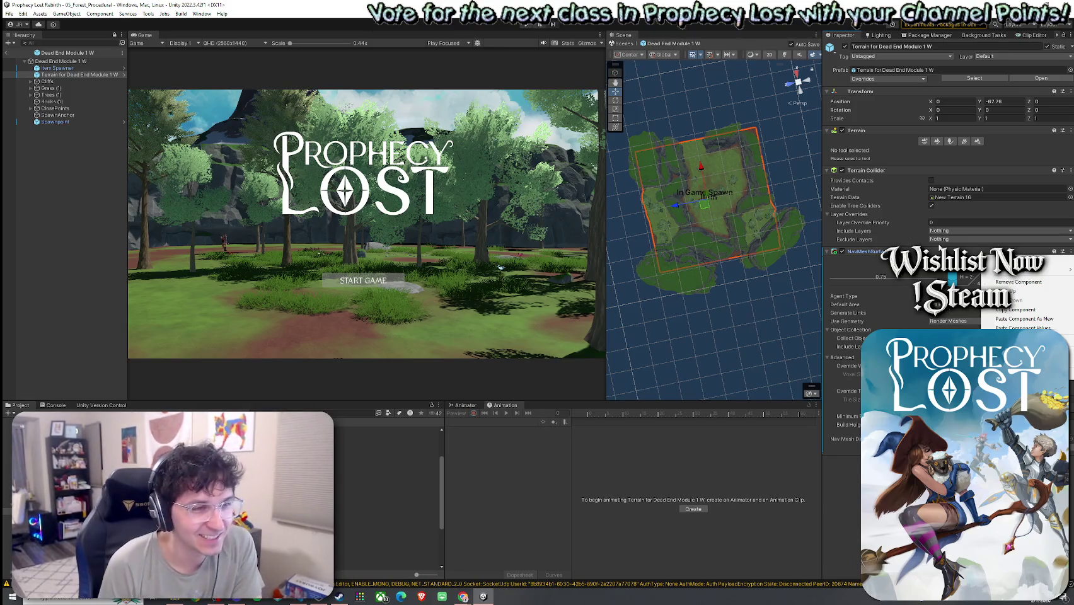
left_click(1021, 327)
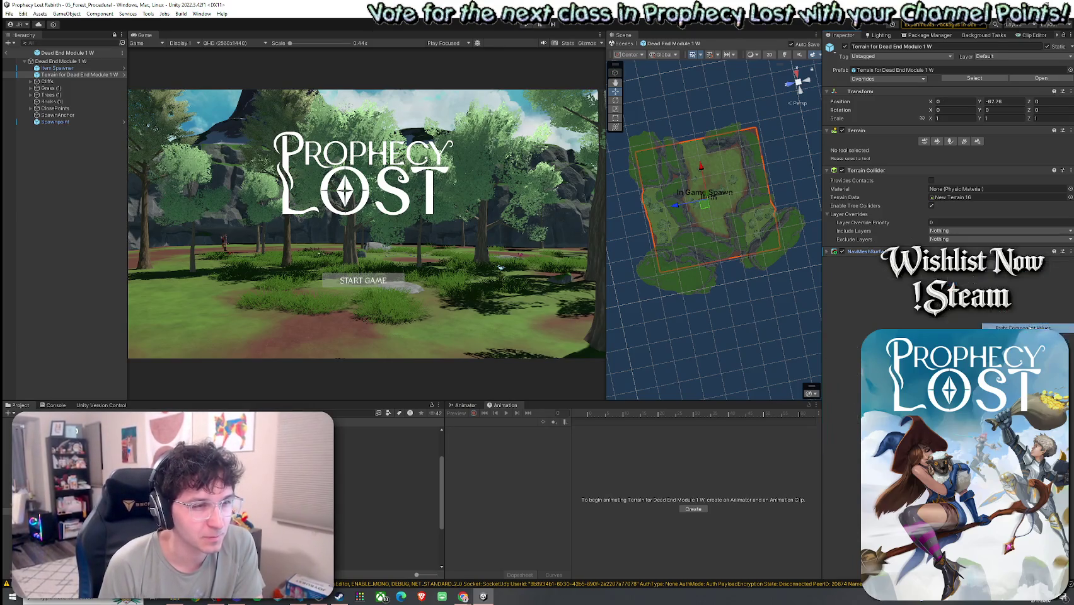
left_click(828, 251)
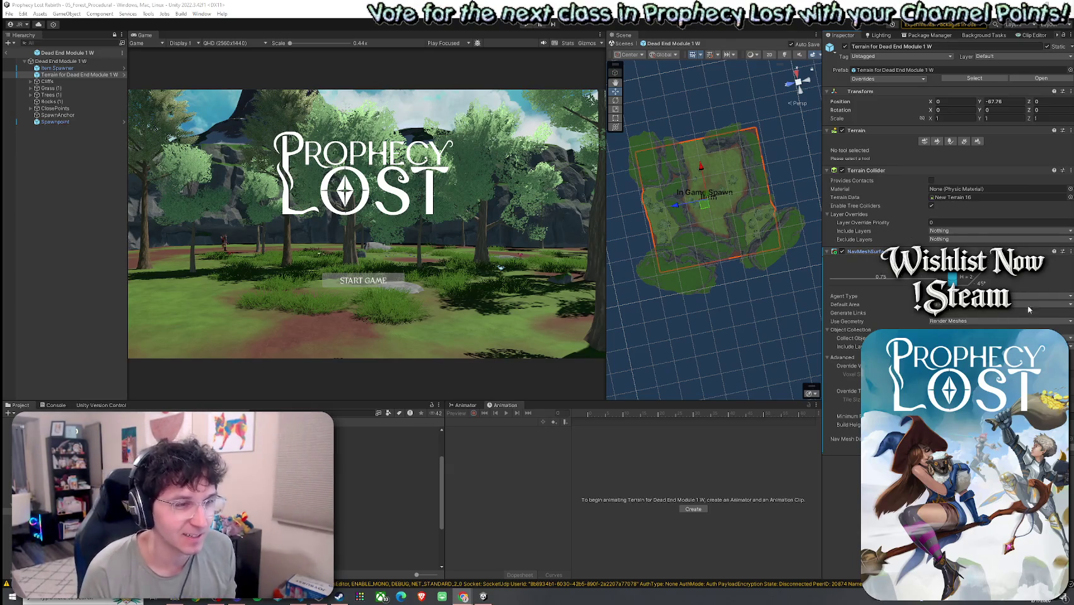
left_click(1070, 252)
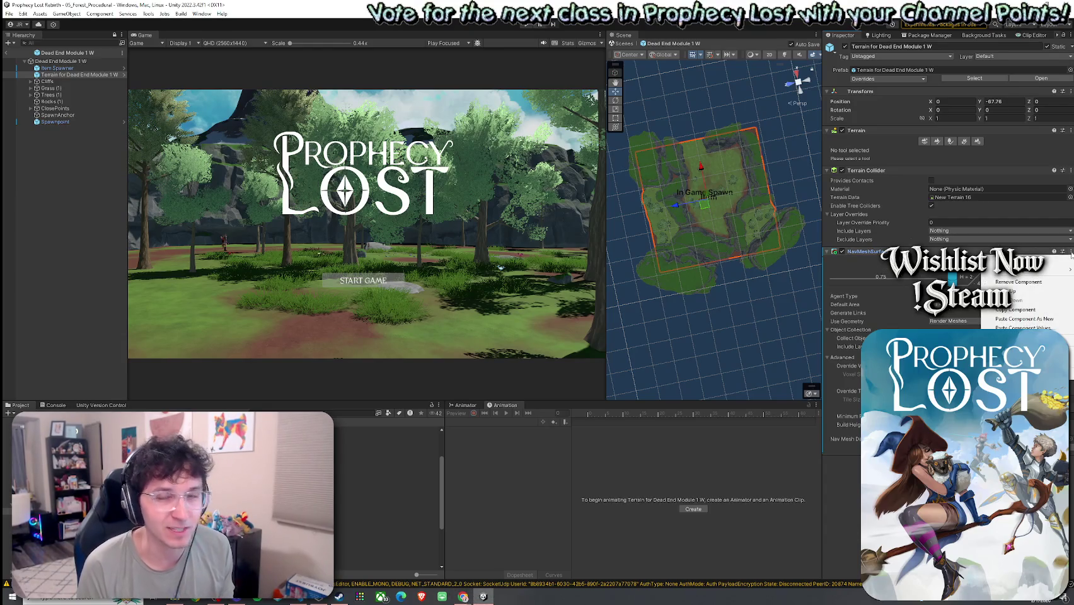
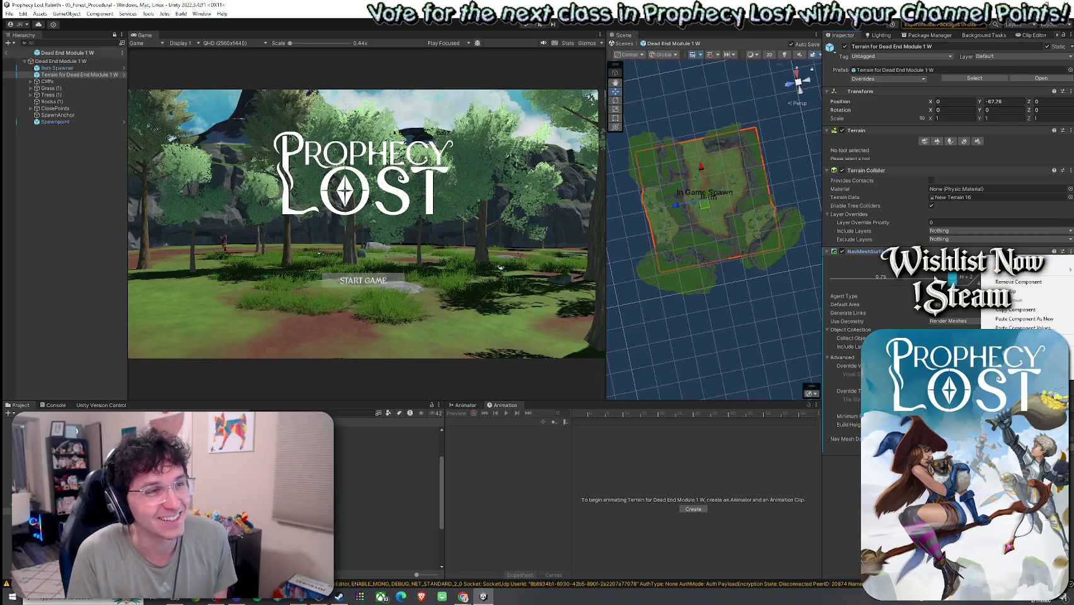
Save the Dead End Module 1 W prefab, then open the Dead End Module 1 S prefab.
key("Escape")
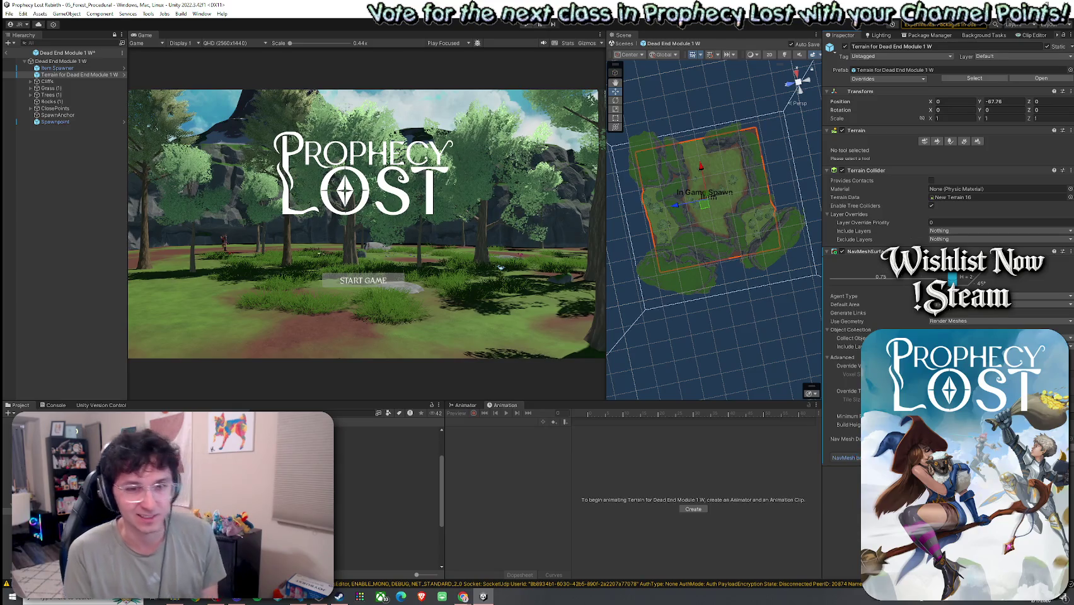
key("ctrl+s")
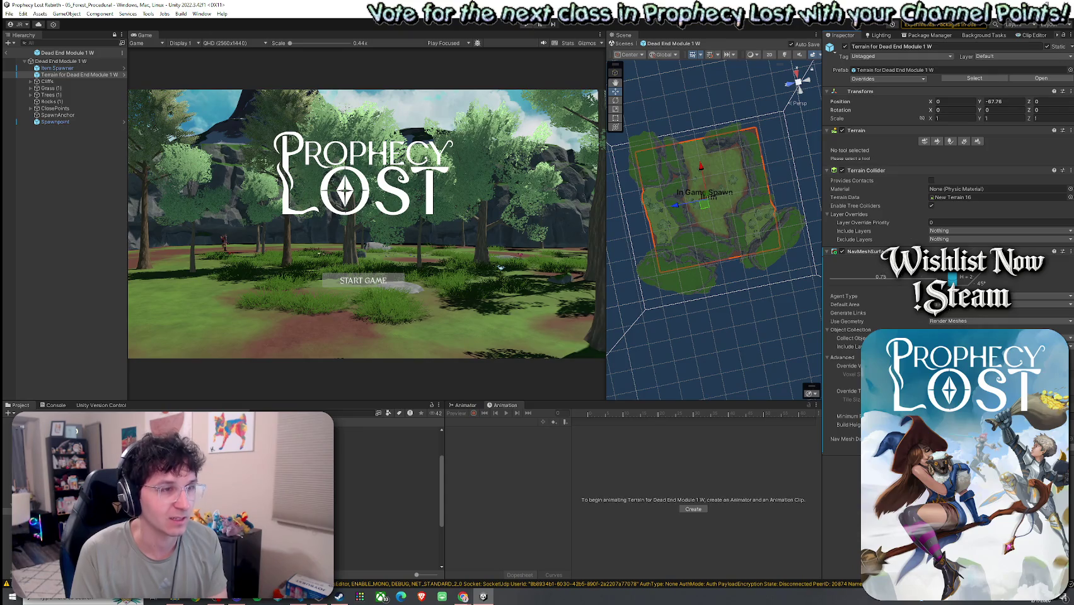
scroll(388, 498, "up", 3)
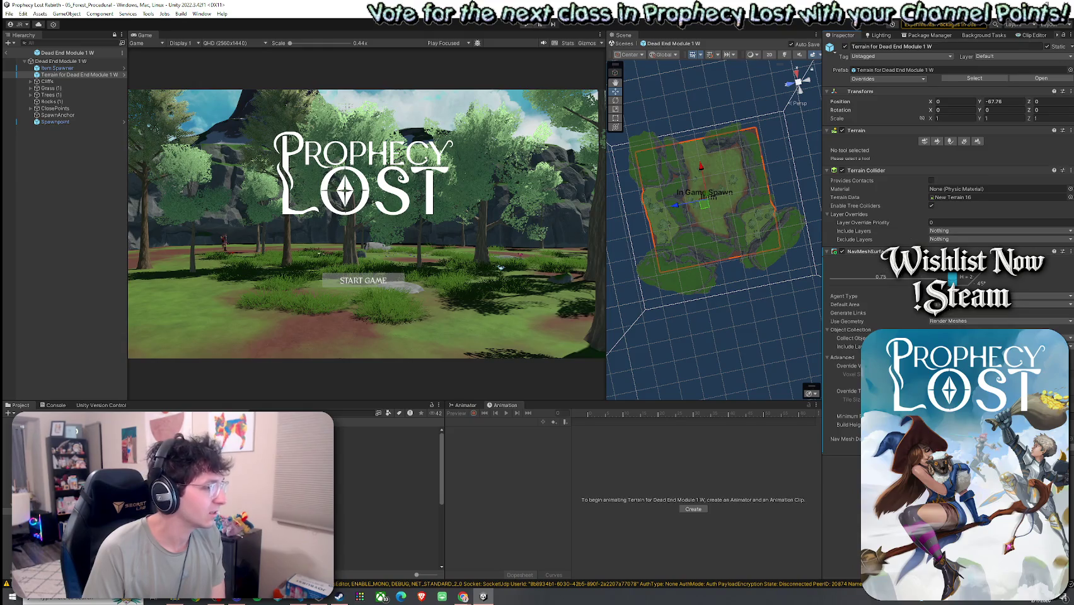
double_click(315, 518)
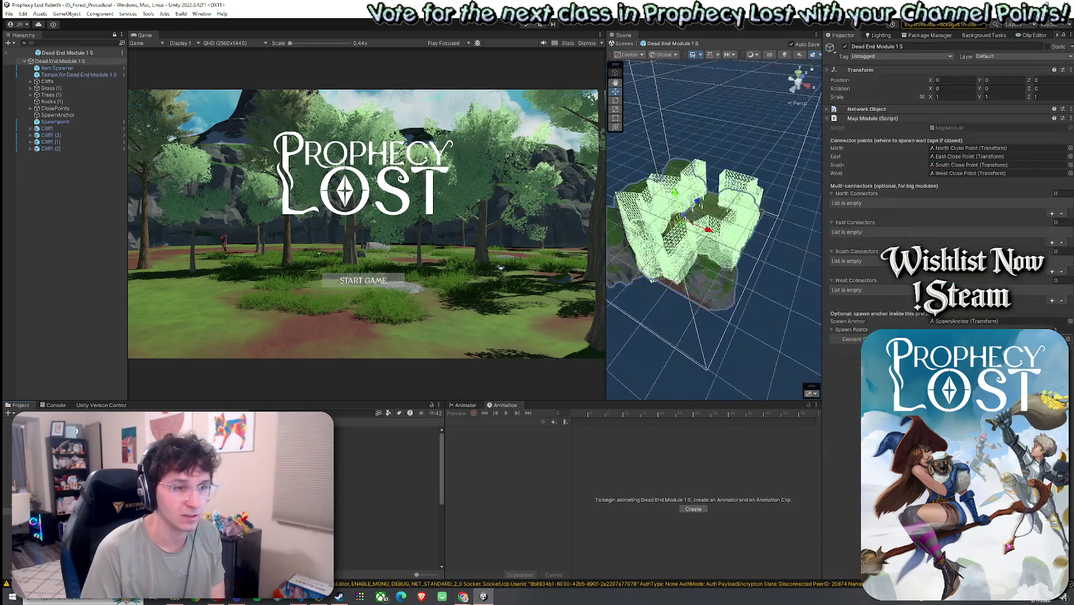
Check the Dead End Module 1 S terrain's NavMeshSurface, then reopen Dead End Module 1 W's terrain.
left_click(77, 74)
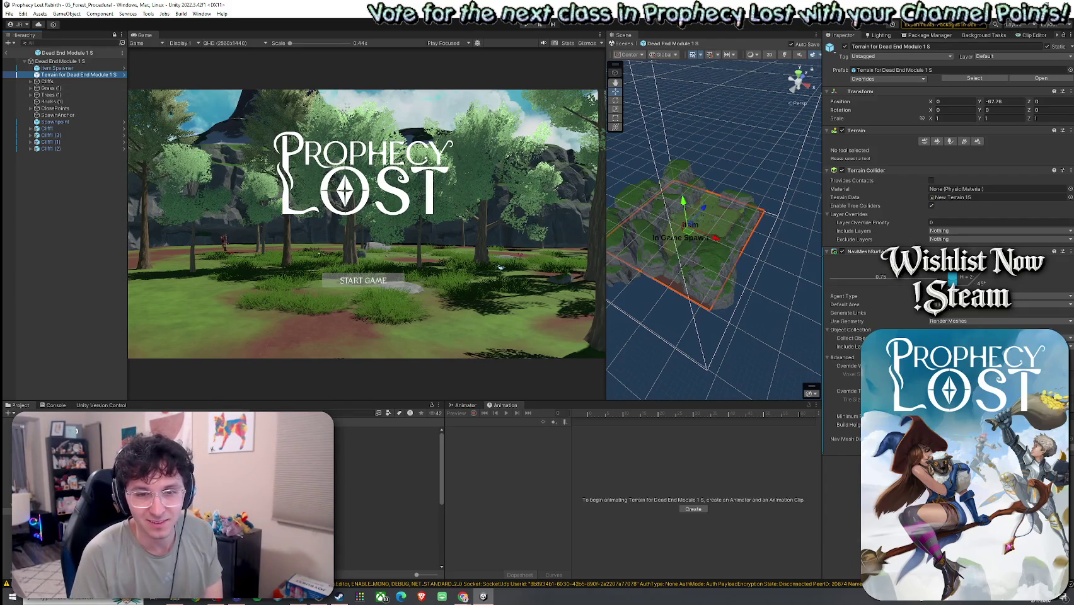
key("alt+Tab")
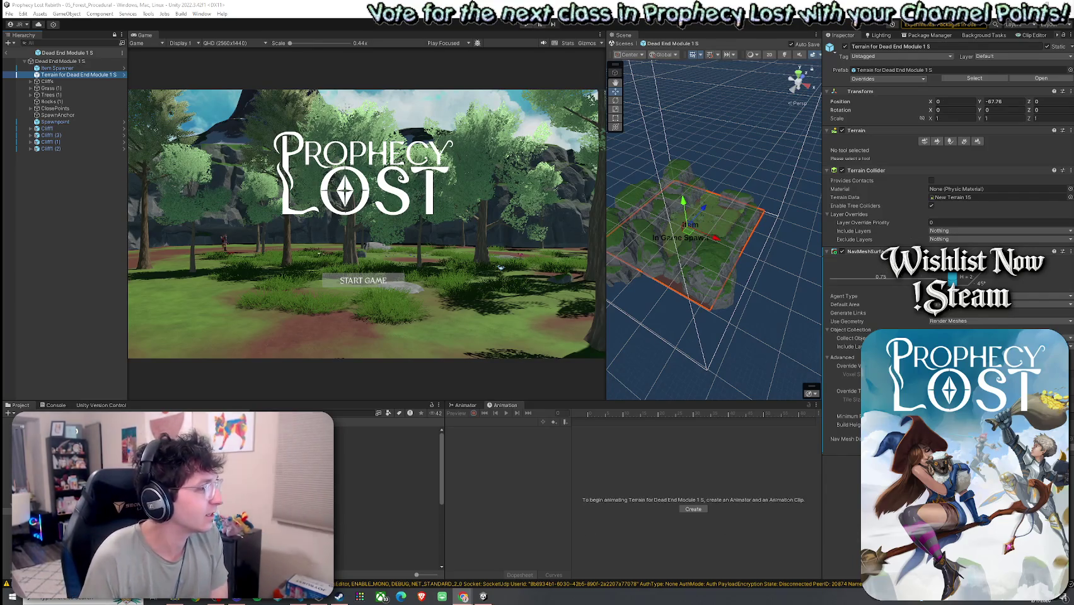
left_click(387, 525)
double_click(387, 525)
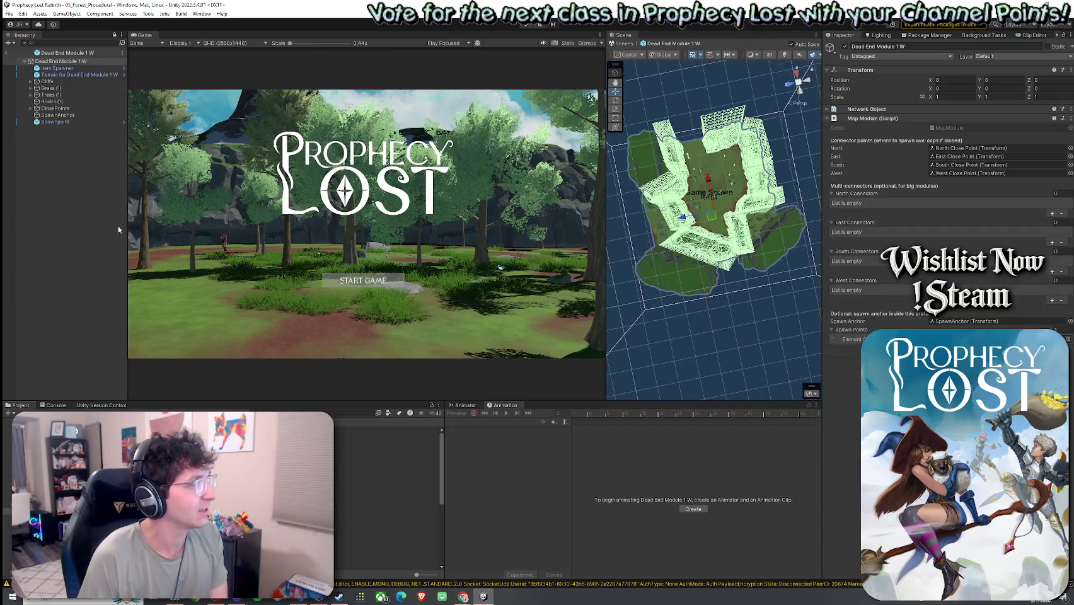
left_click(76, 74)
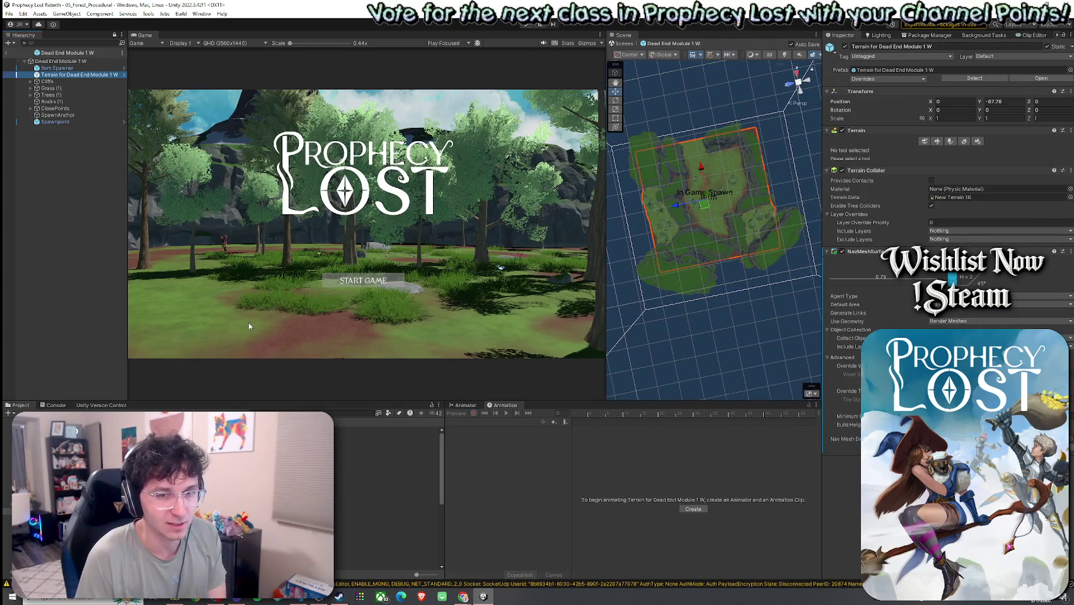
scroll(387, 492, "down", 8)
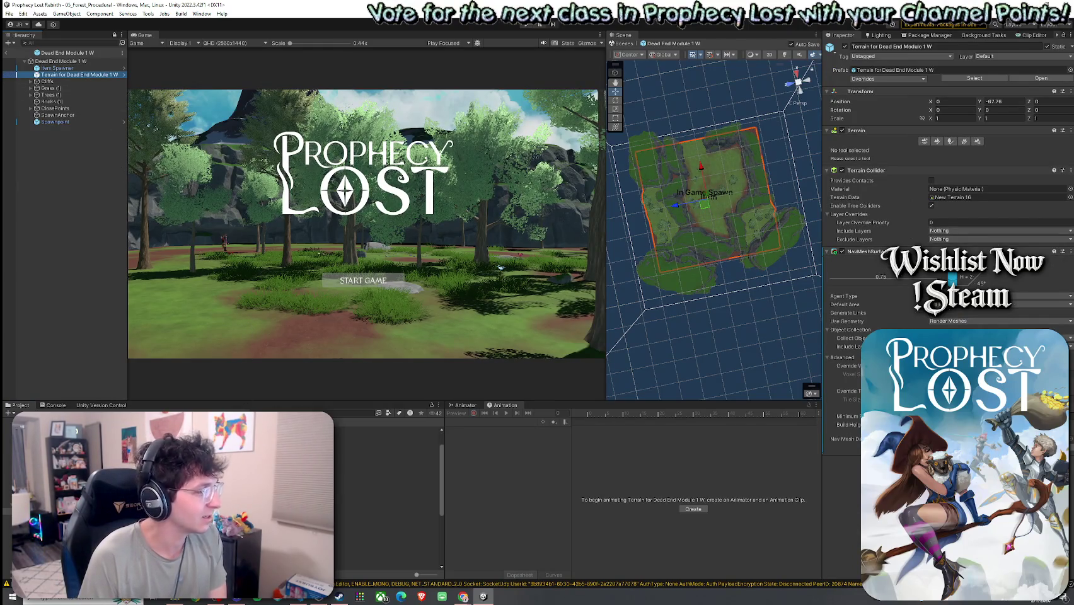
Add a NavMeshSurface with pasted component values to the Straight Corridor Module 1 EW terrain.
double_click(378, 520)
left_click(79, 74)
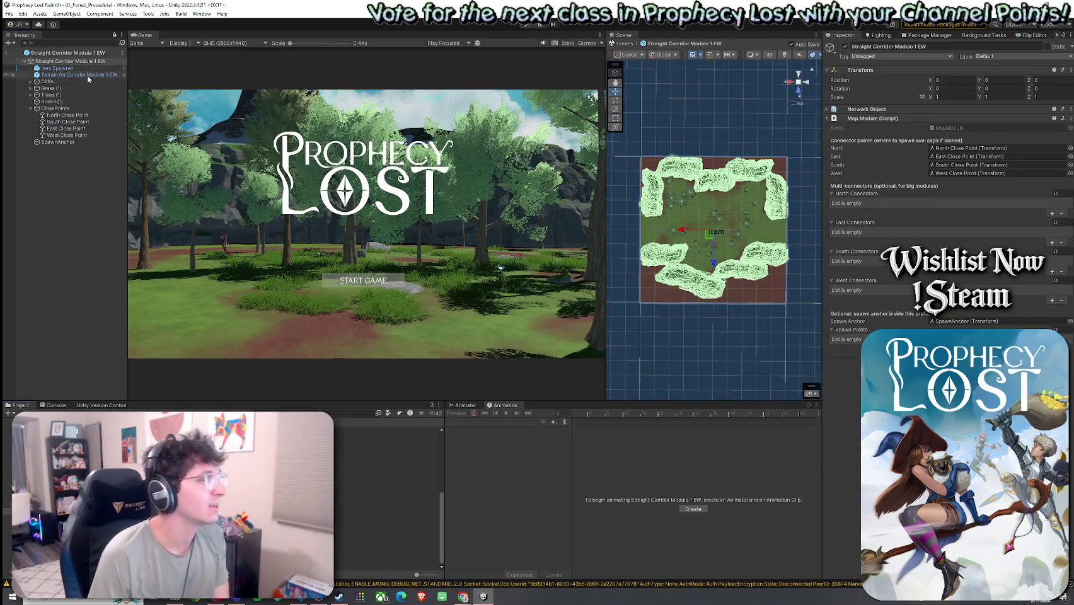
left_click(949, 255)
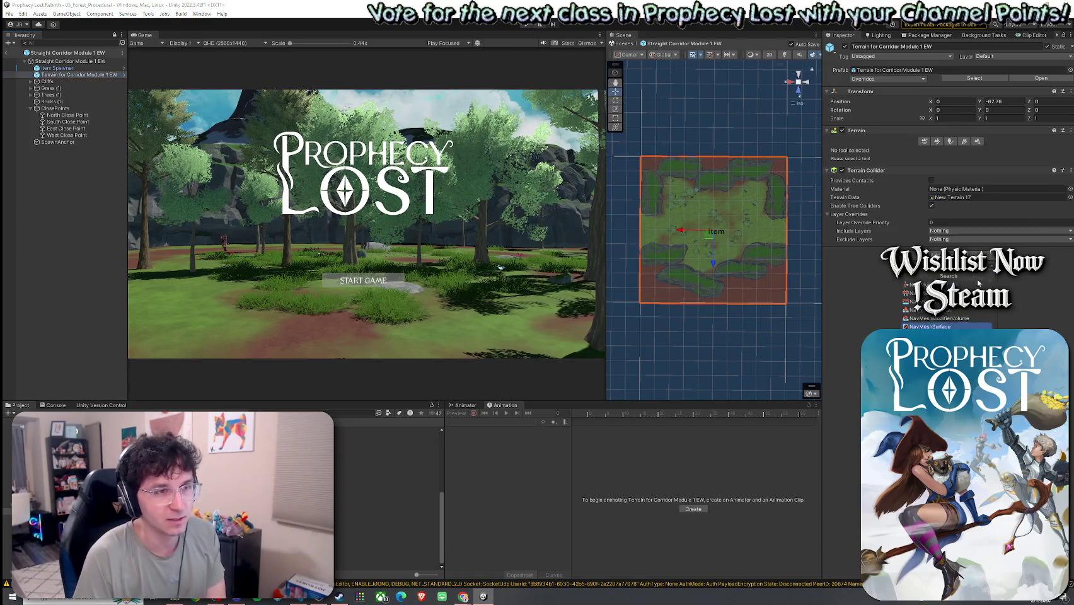
left_click(946, 323)
left_click(1071, 252)
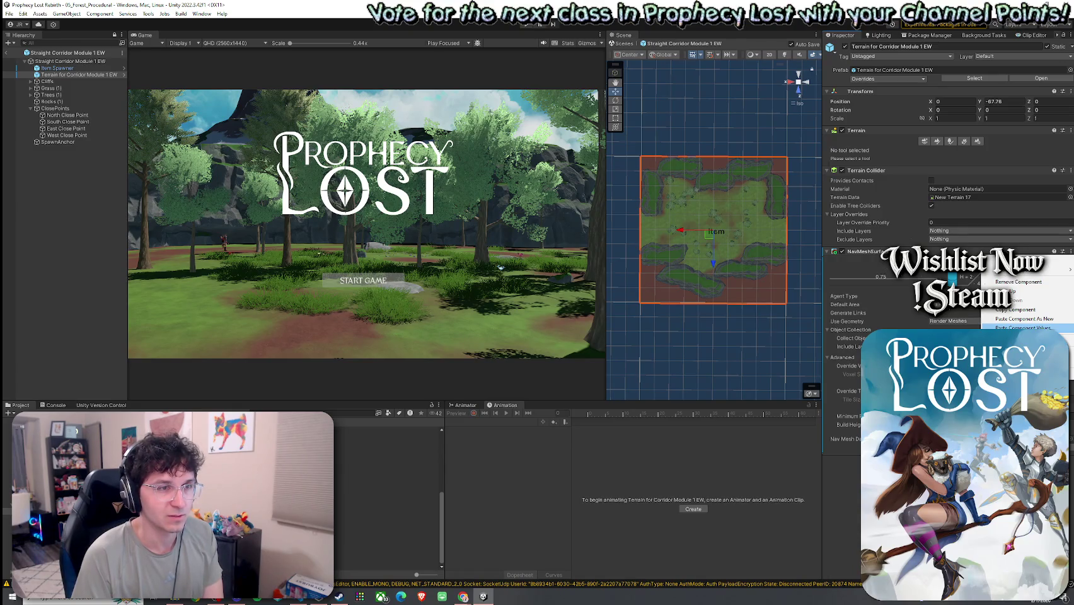
left_click(1022, 328)
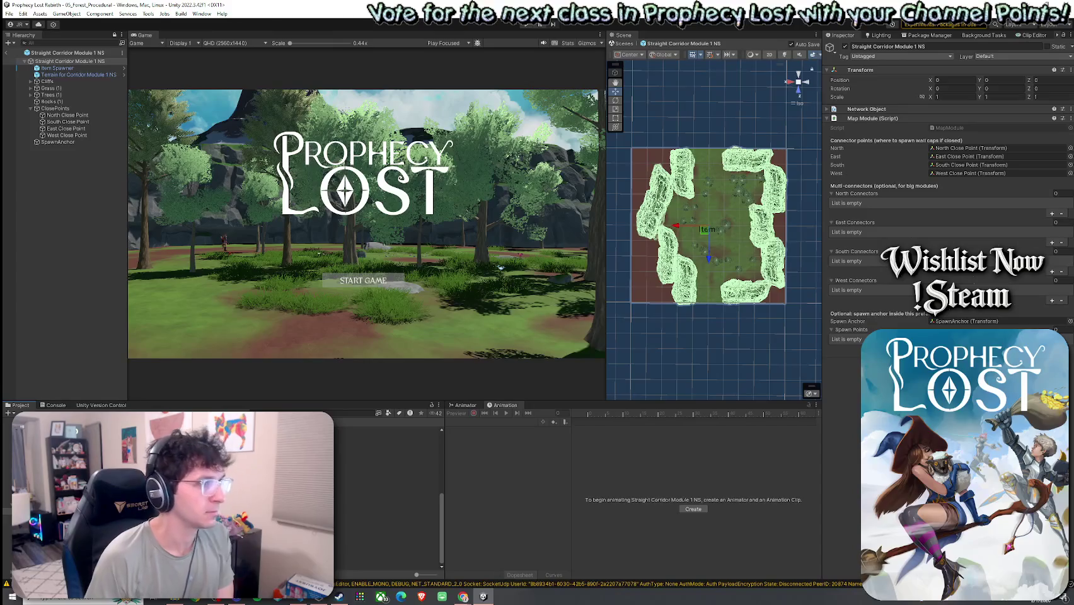
Add a NavMeshSurface component to the Corridor Module 1 NS terrain.
left_click(79, 75)
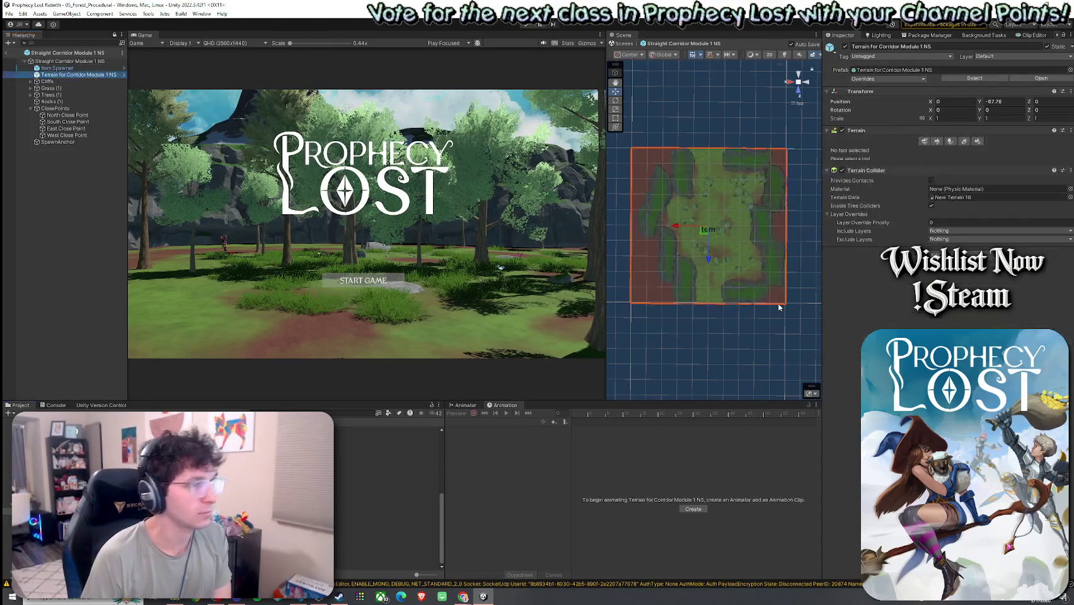
left_click(948, 259)
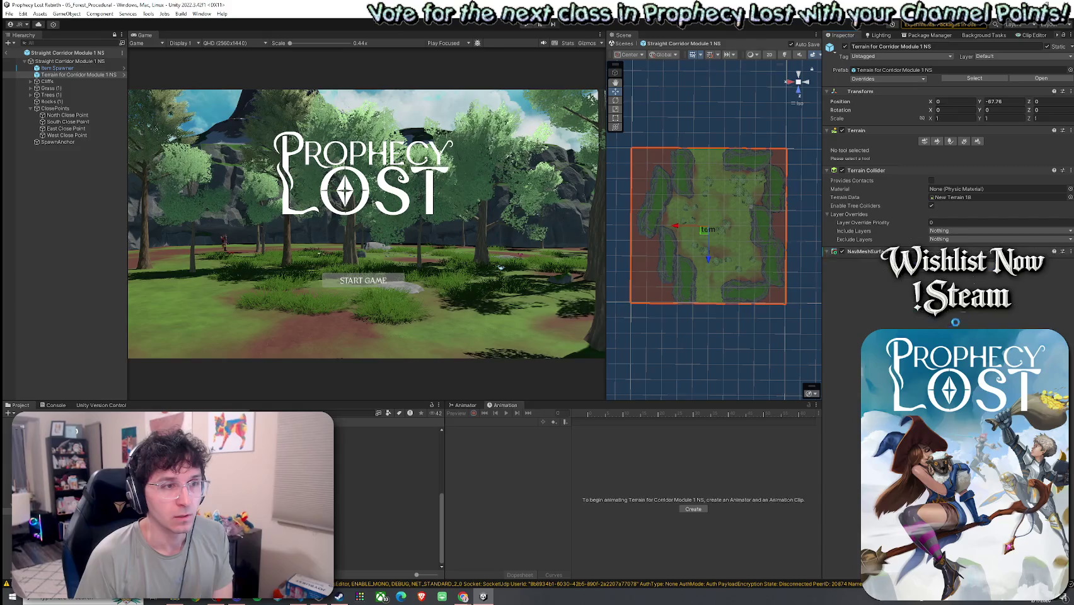
left_click(953, 325)
left_click(1063, 251)
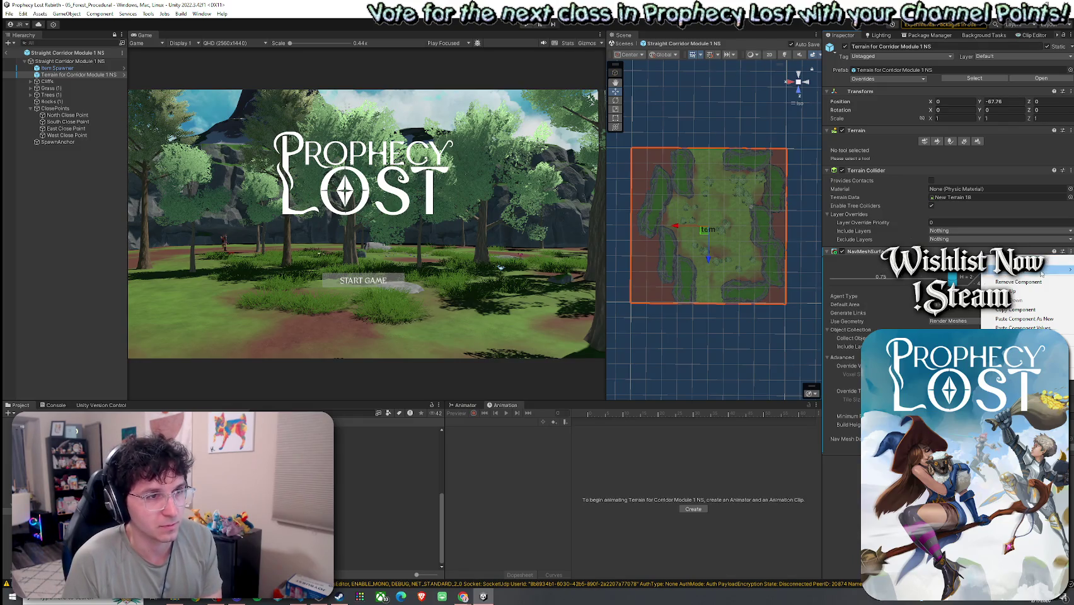
key("Escape")
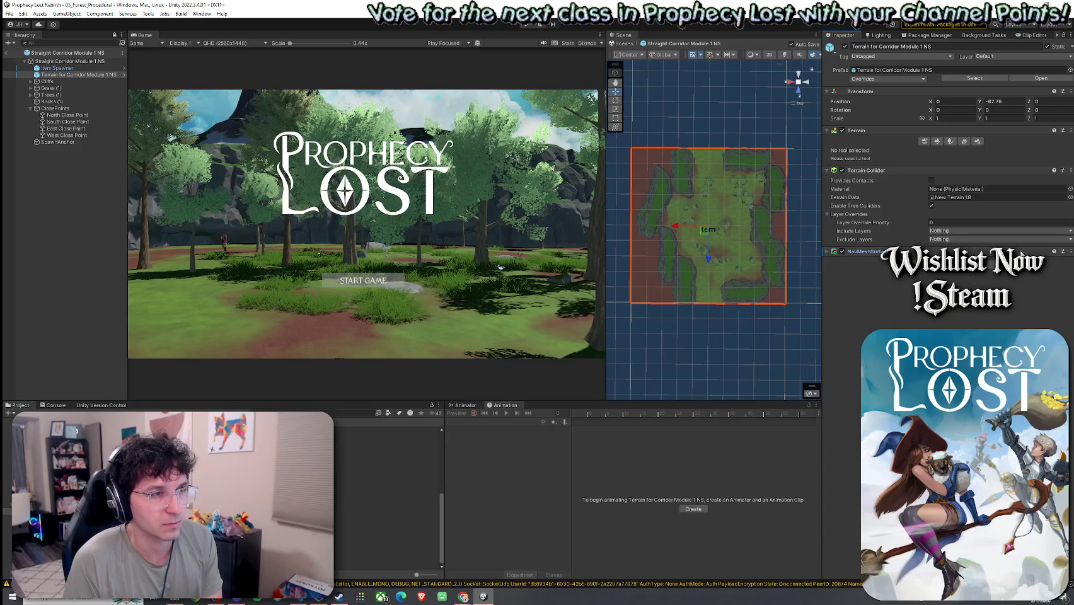
Paste the copied component values into the NS terrain's NavMeshSurface, giving Render Meshes geometry.
left_click(1070, 251)
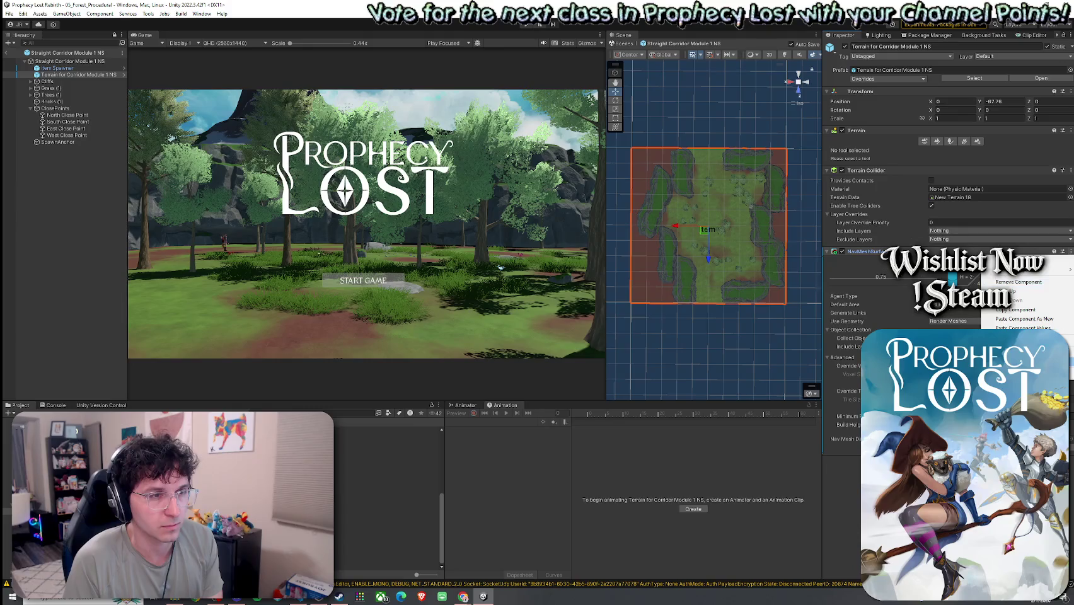
left_click(1049, 259)
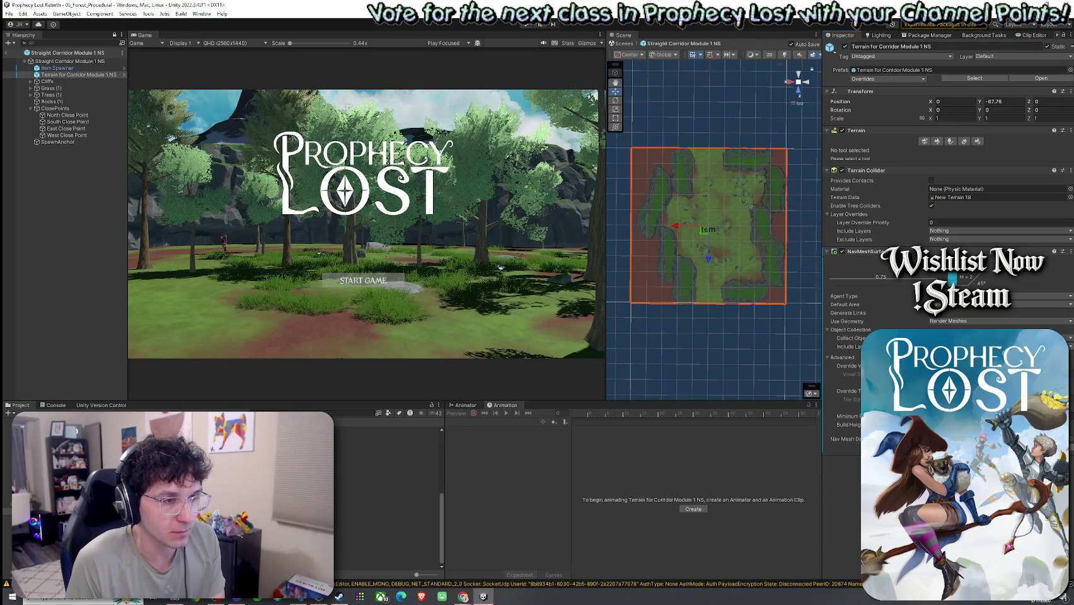
left_click(1071, 251)
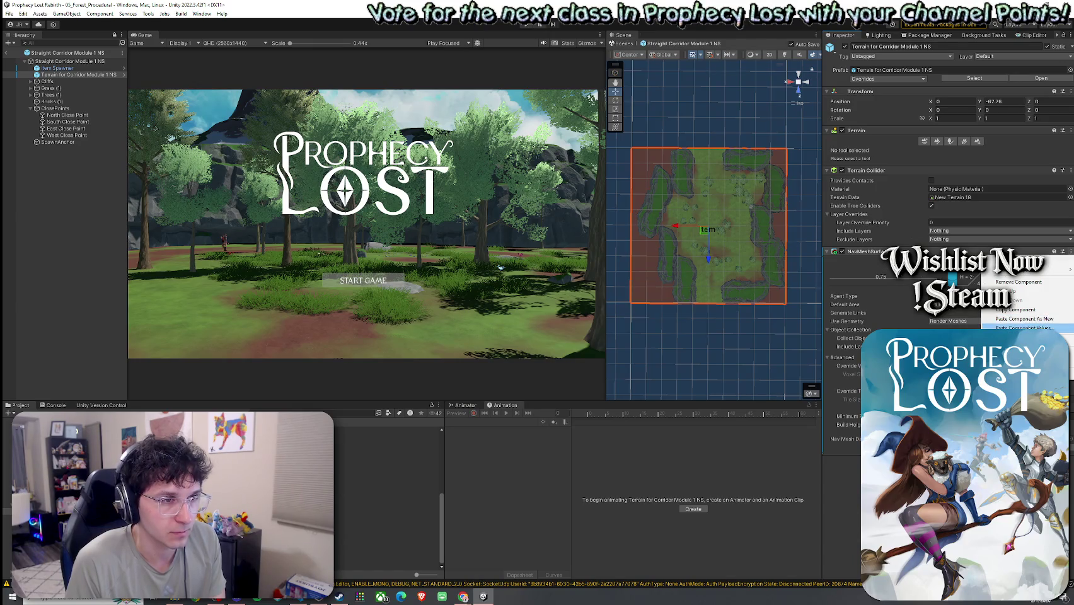
left_click(1027, 328)
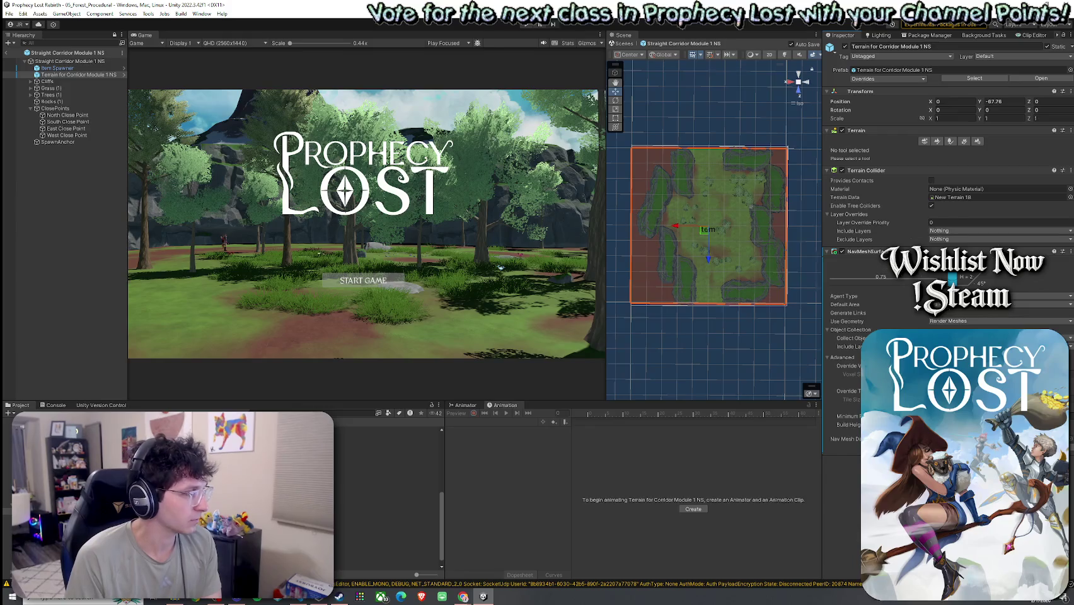
Open TJunction Module 1 NES and paste copied values into its terrain's new NavMeshSurface.
double_click(353, 533)
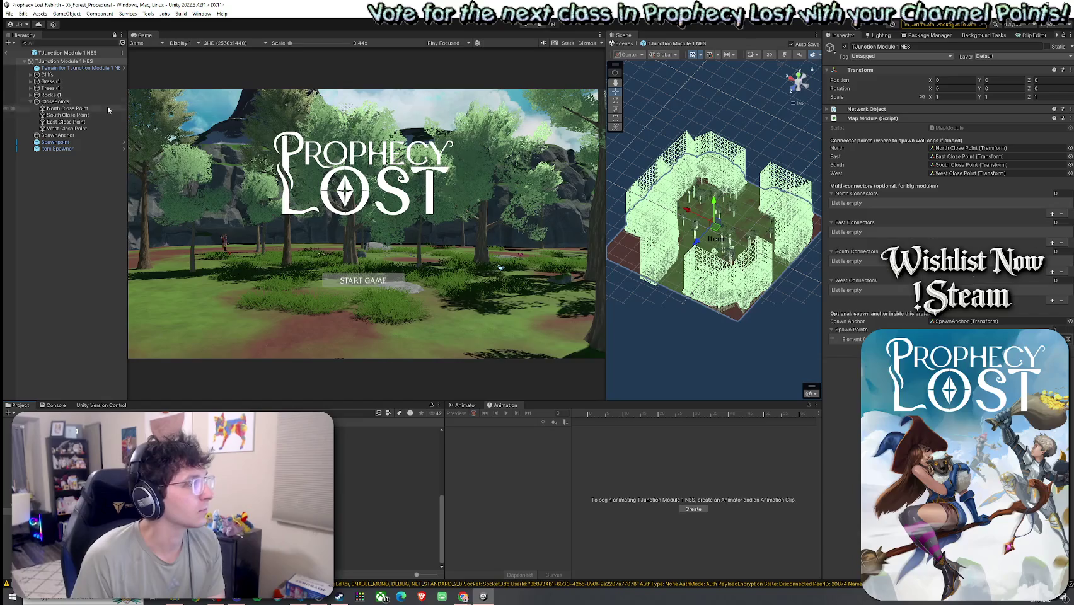
left_click(82, 67)
left_click_drag(128, 99, 145, 99)
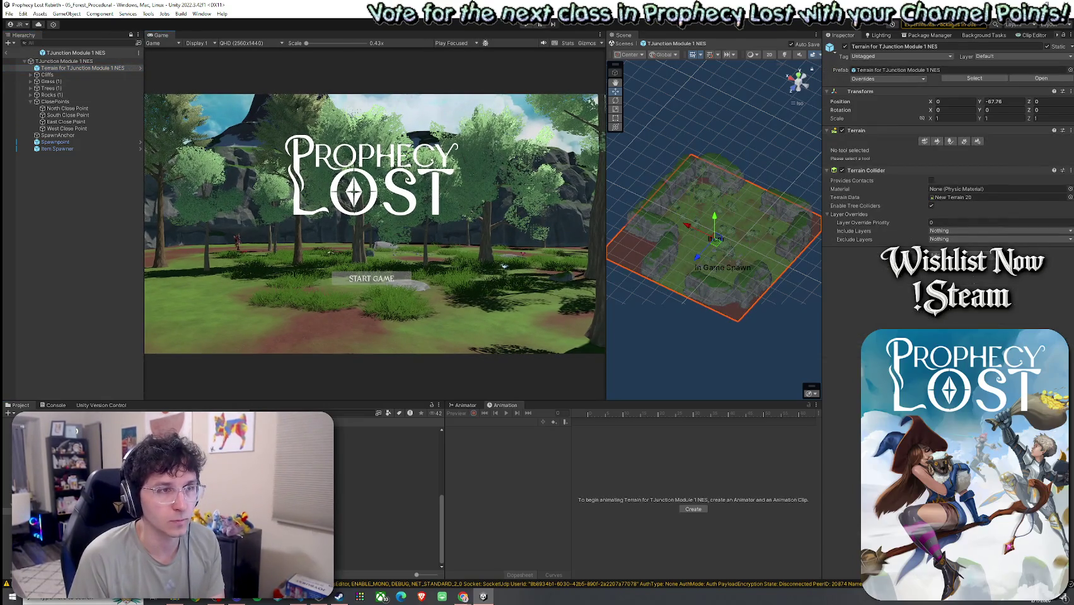
key("Return")
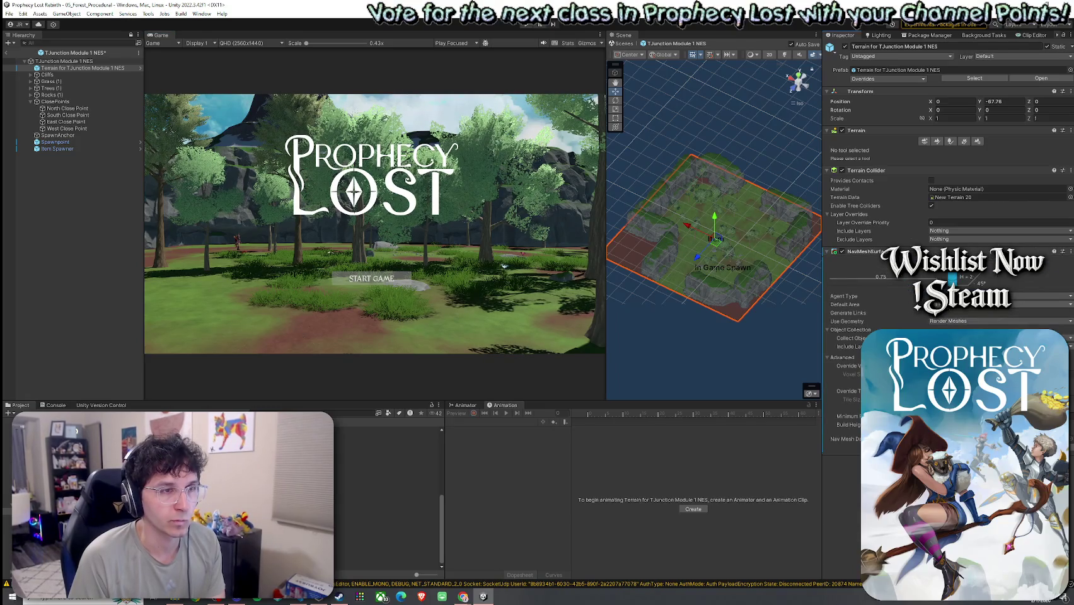
left_click(1069, 256)
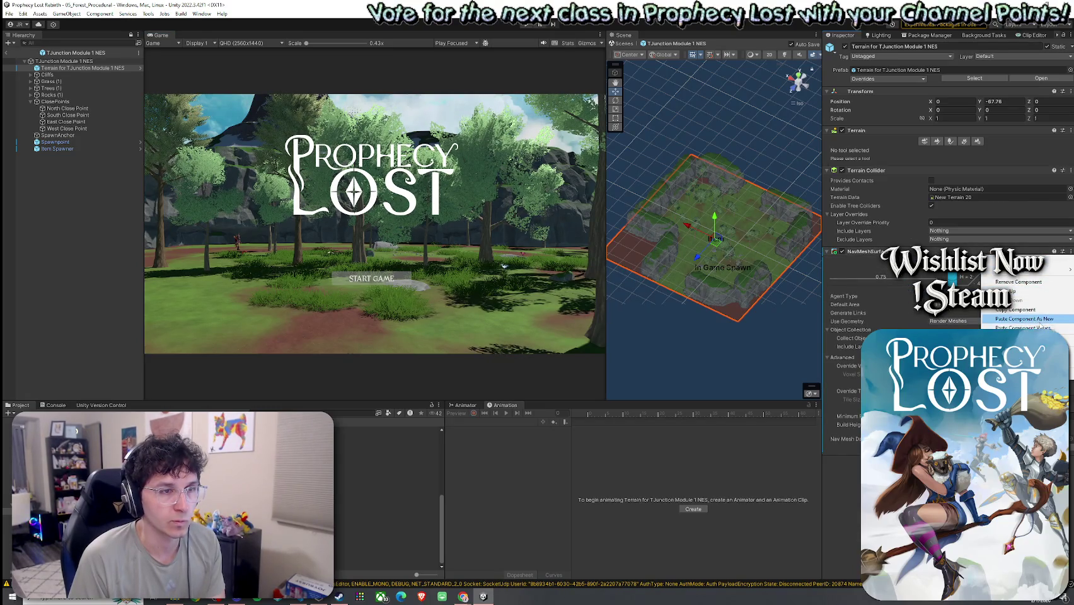
left_click(1025, 327)
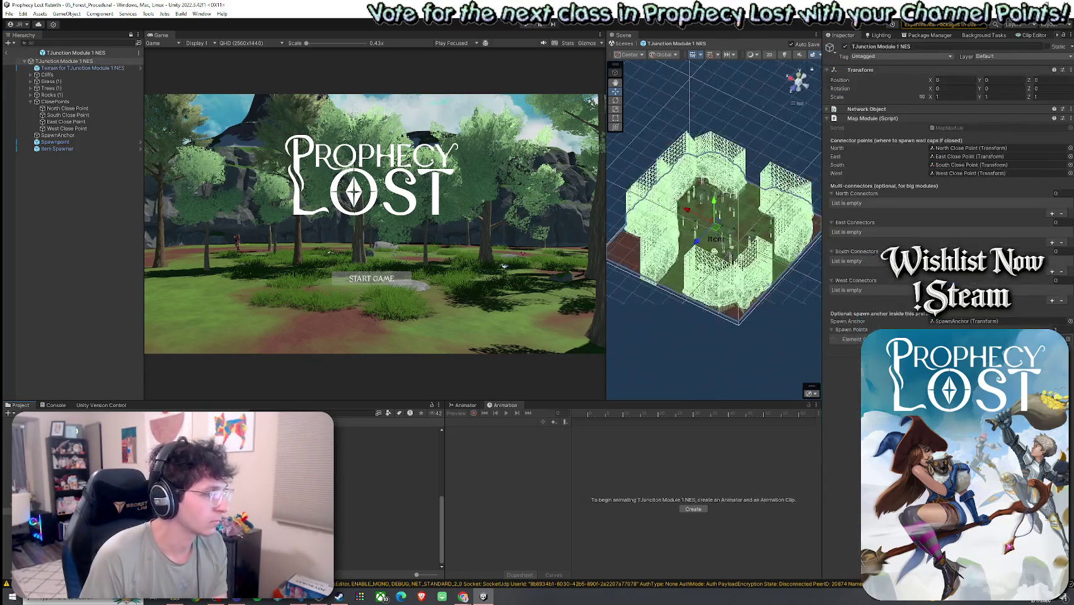
left_click(117, 68)
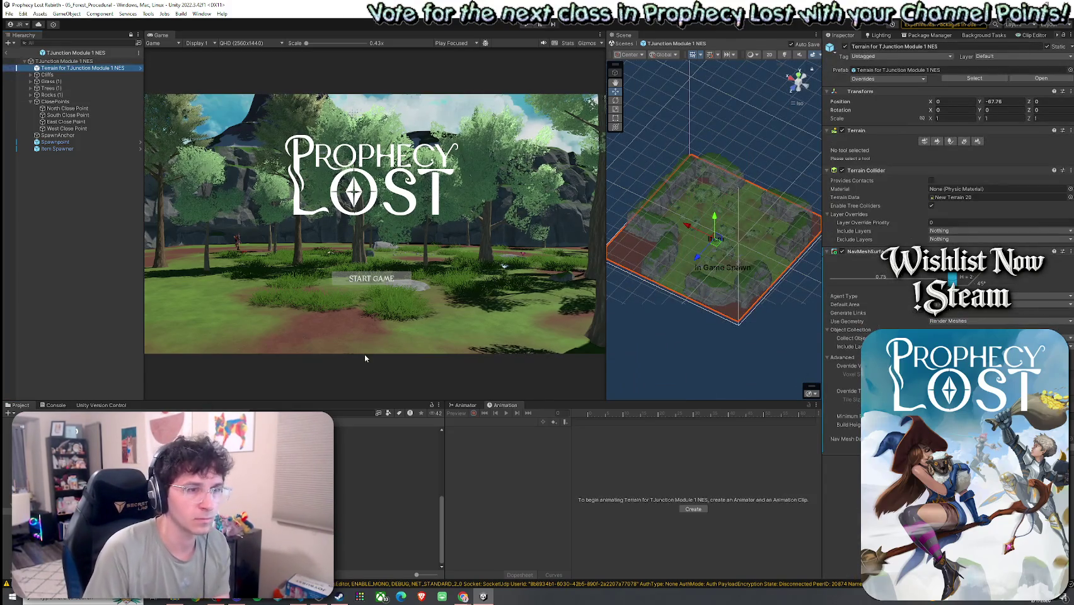
left_click(387, 526)
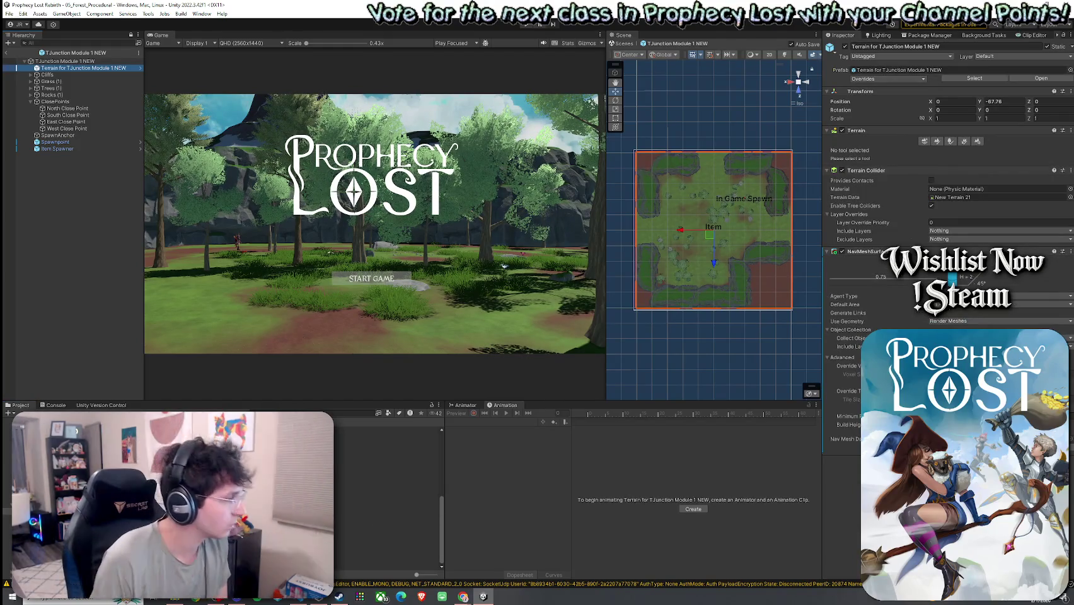
Add a NavMeshSurface with the copied settings to the TJunction Module ESW 1 terrain.
left_click(83, 67)
left_click(950, 253)
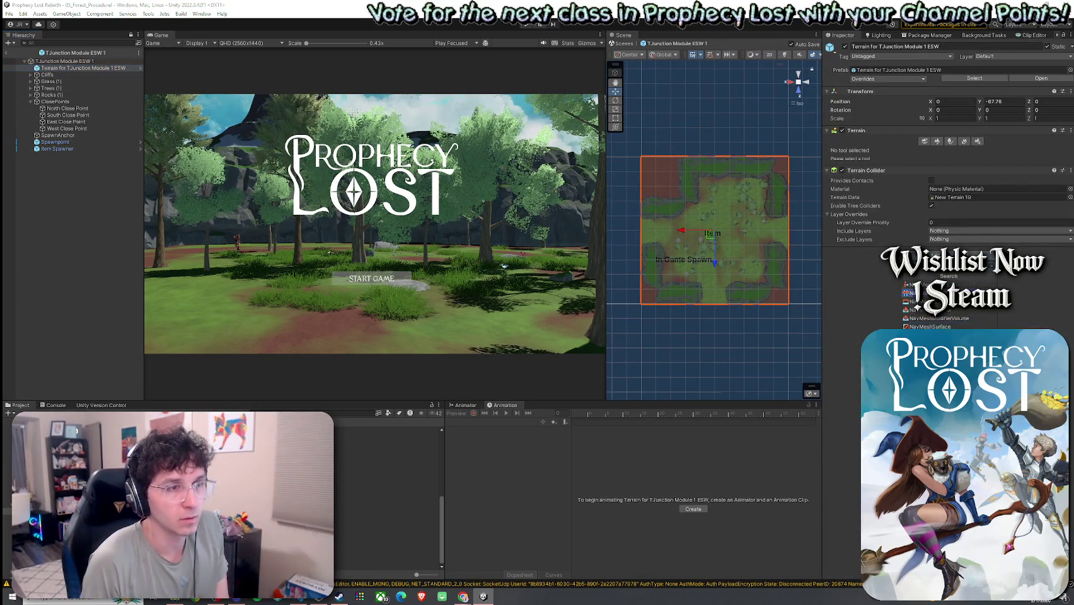
left_click(931, 326)
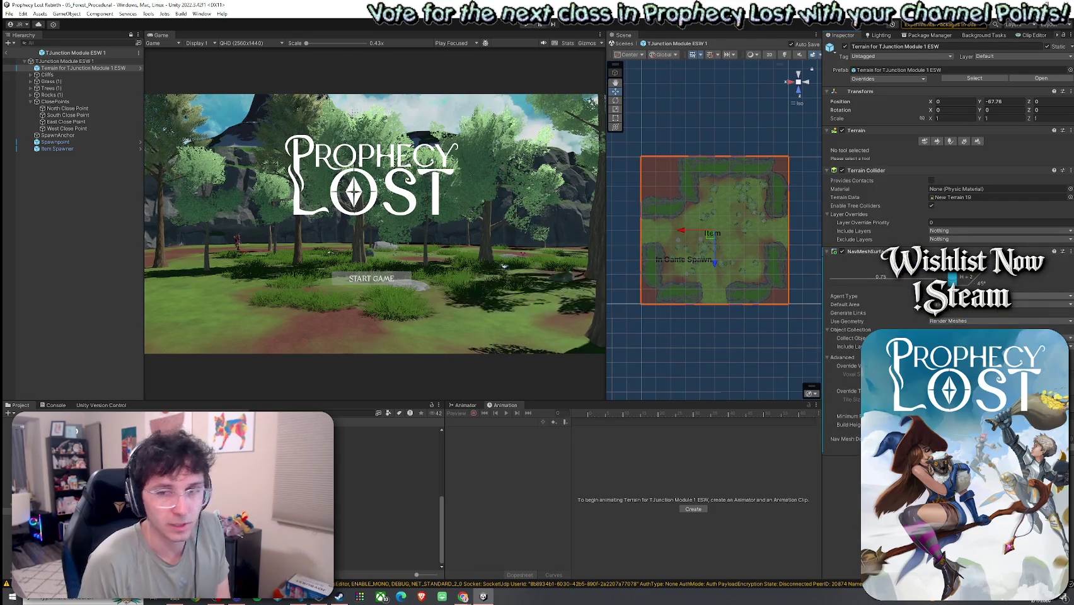
left_click(1071, 251)
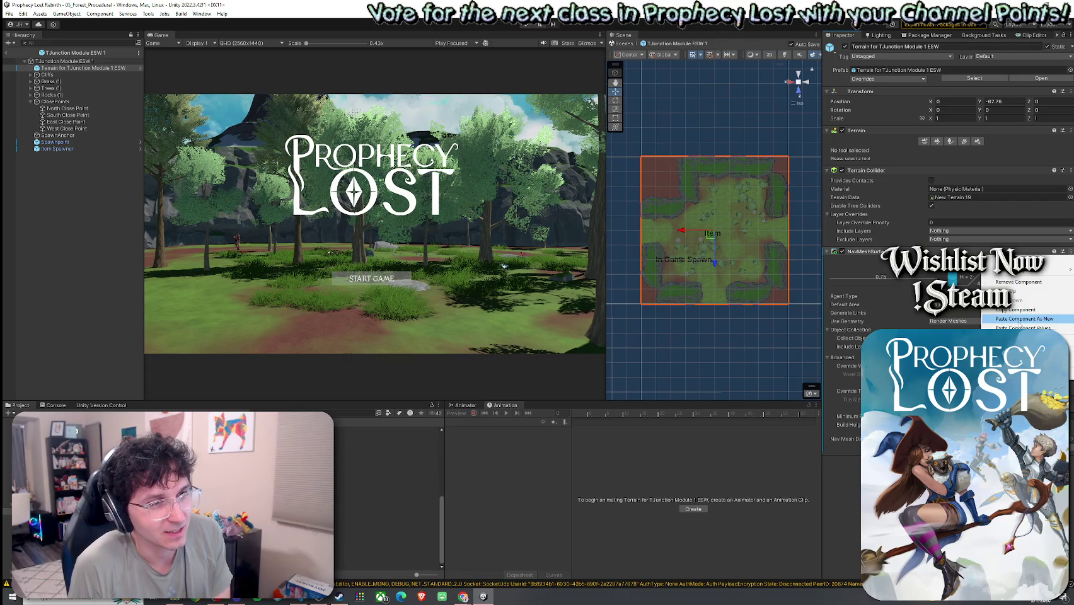
left_click(1020, 320)
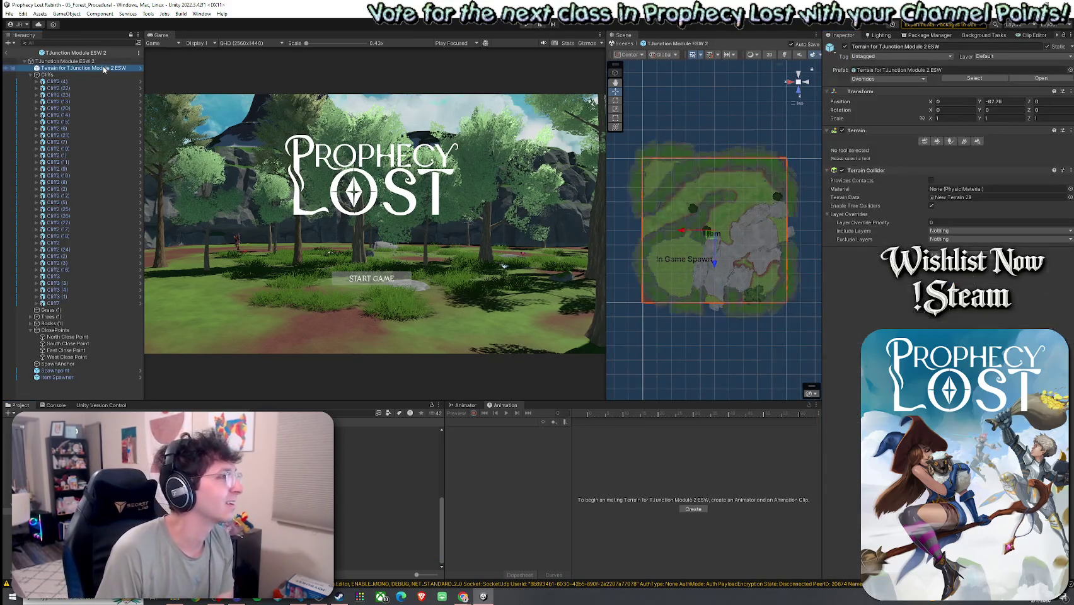
Search 'nav' and add a NavMeshSurface to the TJunction Module 2 ESW terrain.
left_click(31, 74)
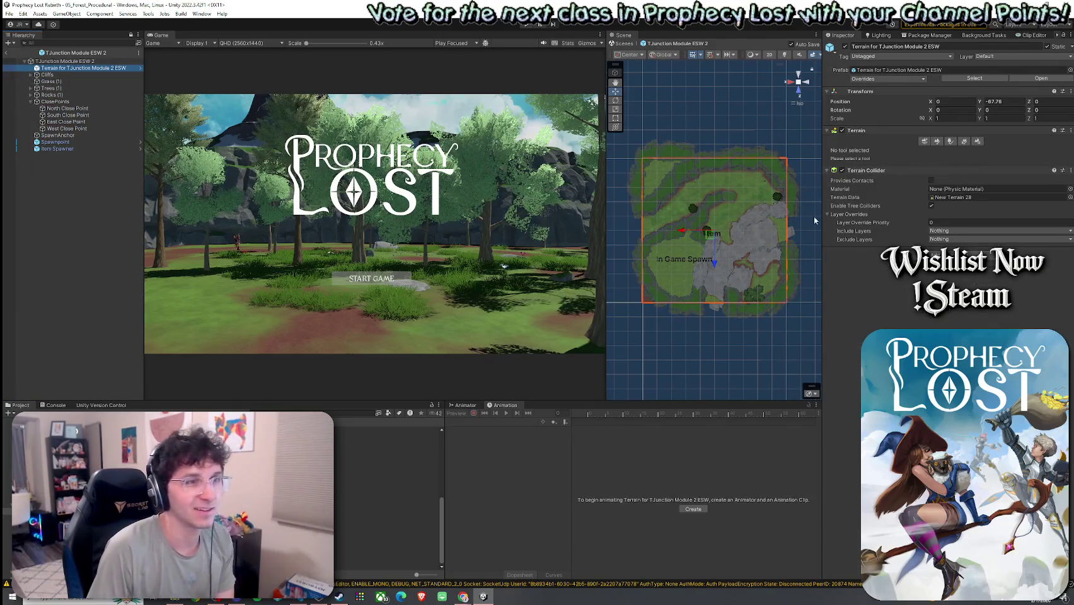
left_click(949, 255)
type("nav")
left_click(930, 326)
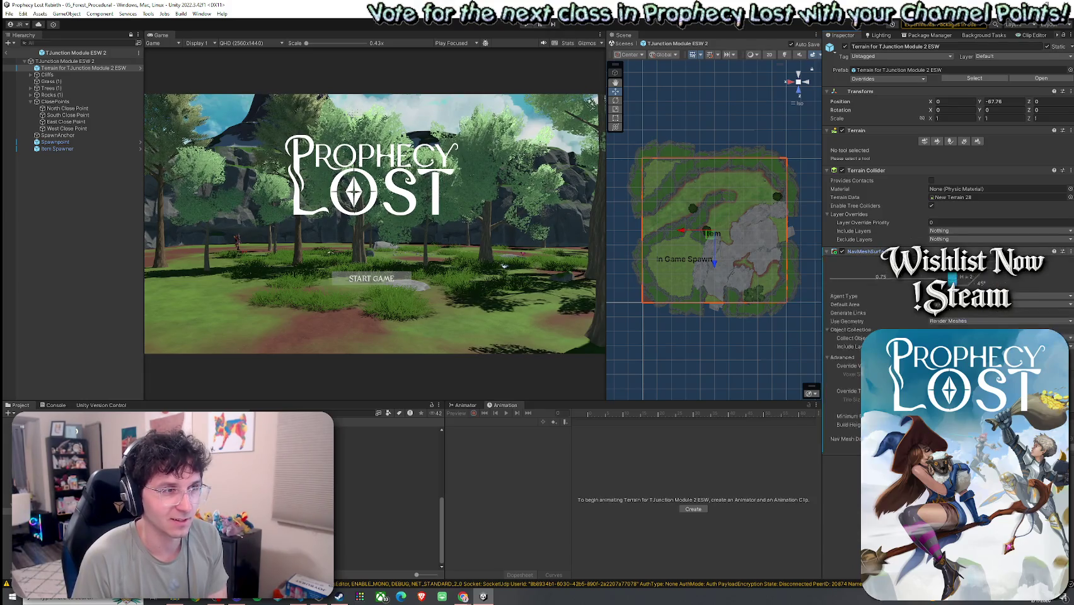
left_click(1070, 251)
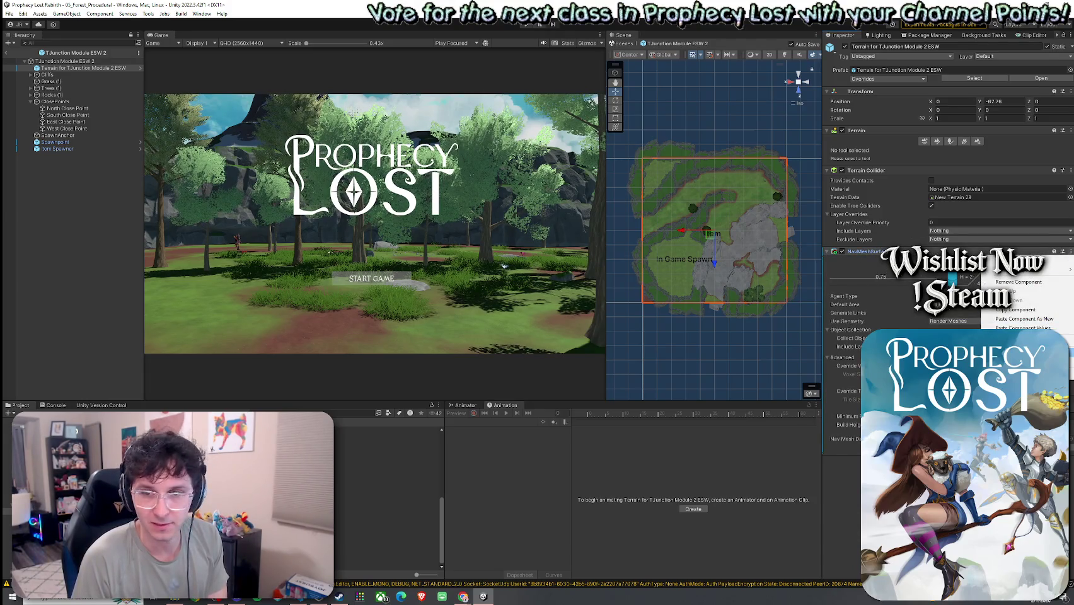
key("Escape")
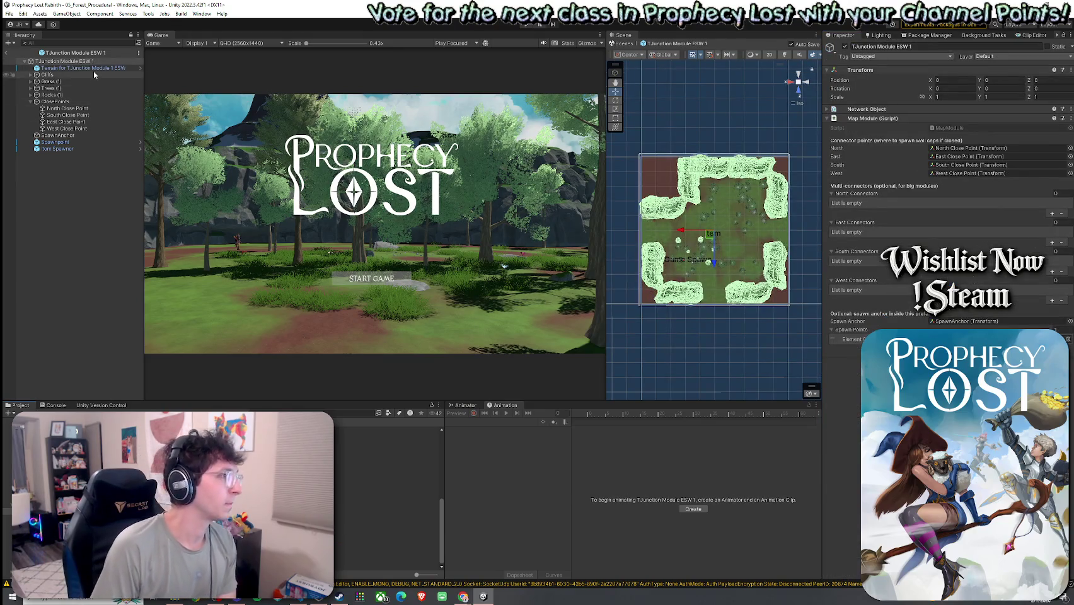
left_click(94, 70)
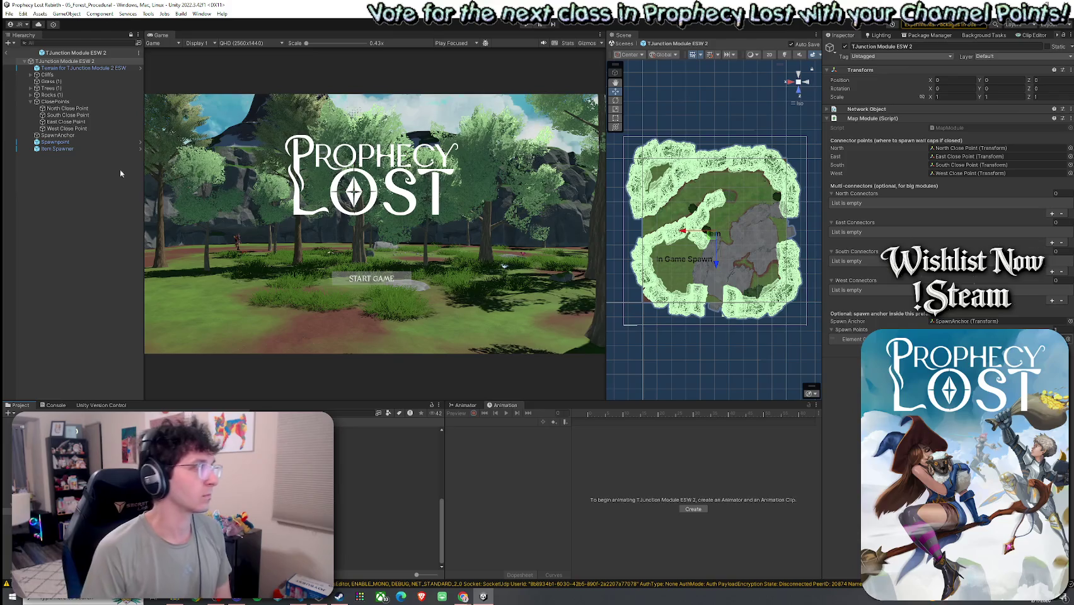
left_click(95, 68)
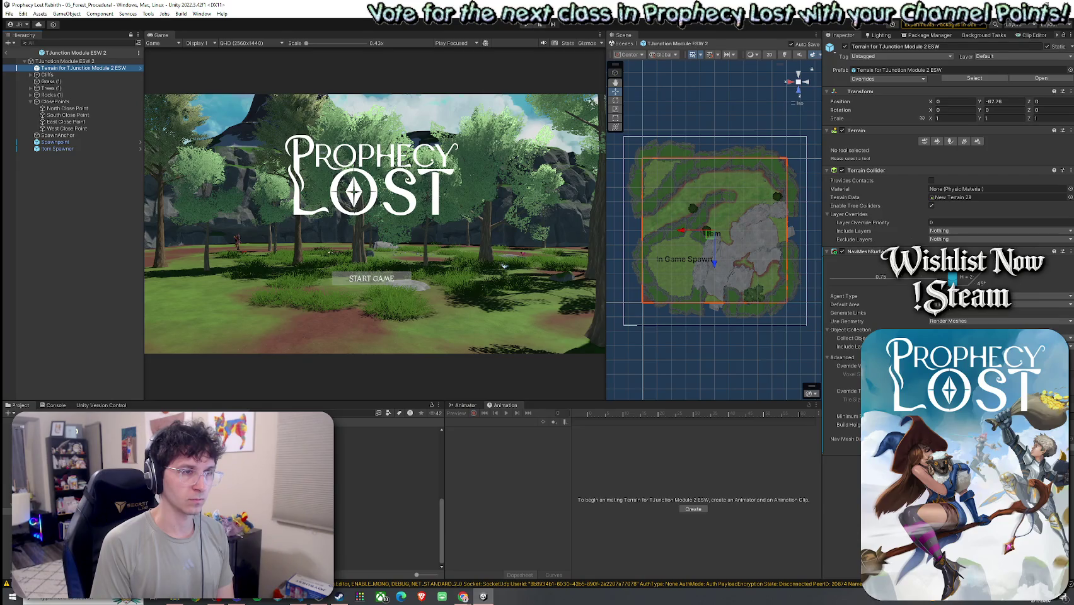
left_click(858, 341)
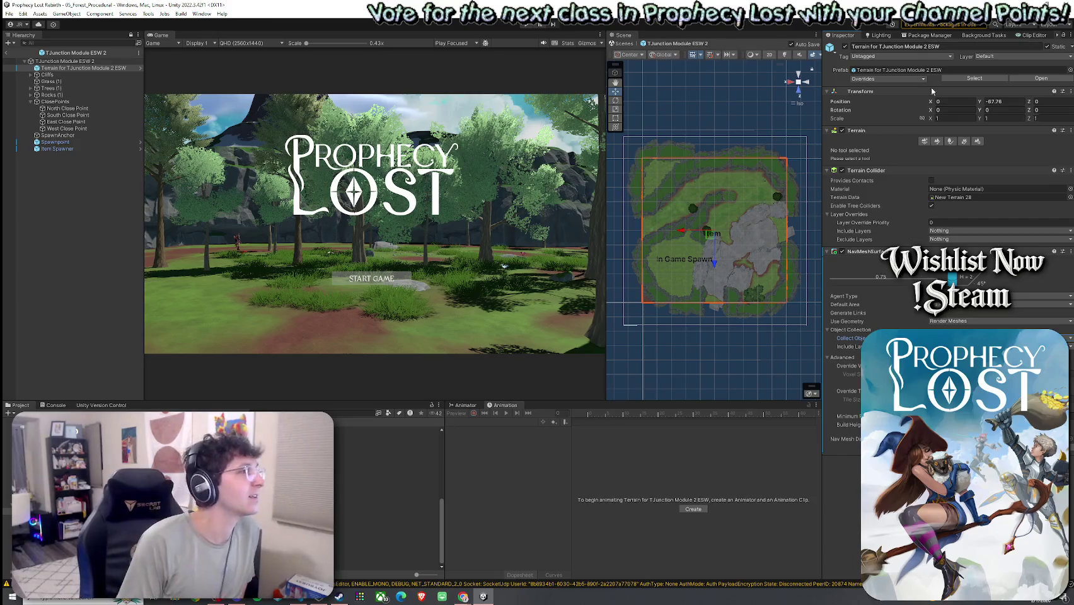
Open the File menu and close it without choosing a command.
left_click(10, 13)
key("Escape")
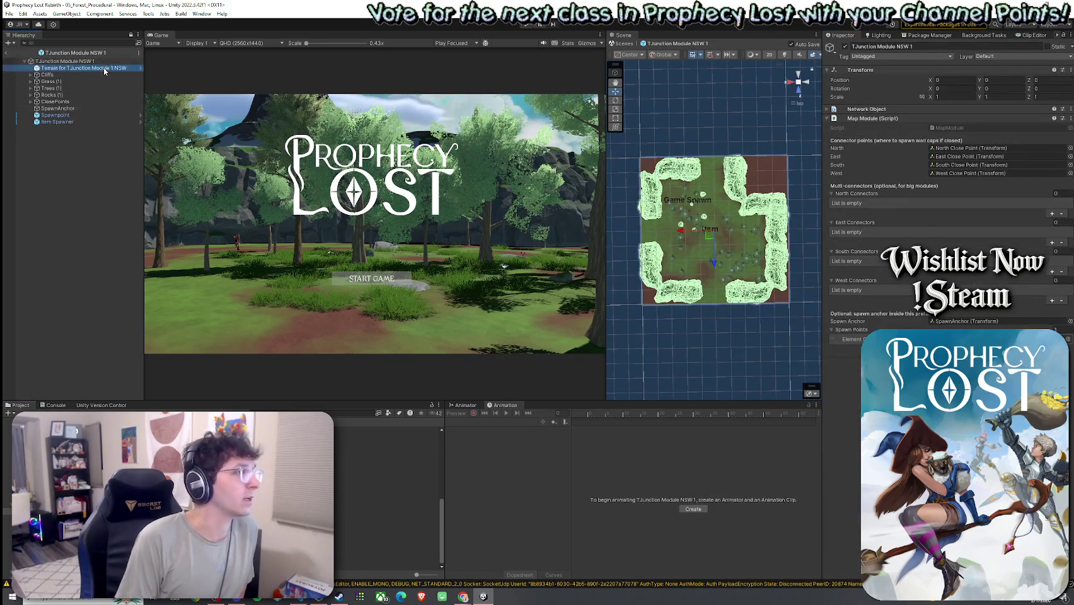
Add a NavMeshSurface with the copied settings to the TJunction Module 1 NSW terrain.
left_click(104, 67)
left_click(949, 257)
left_click(946, 326)
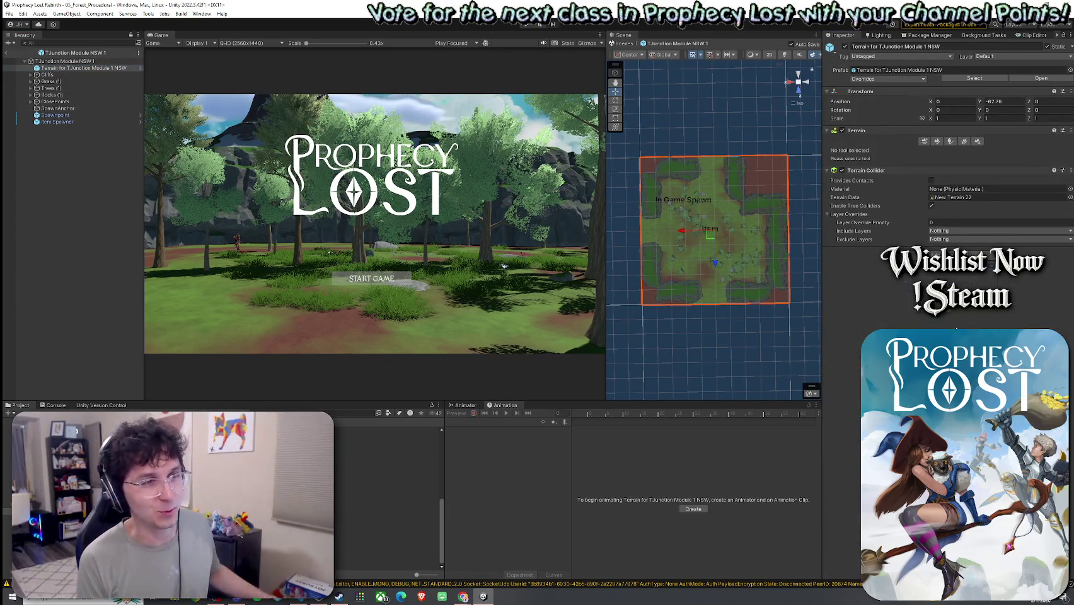
left_click(1070, 251)
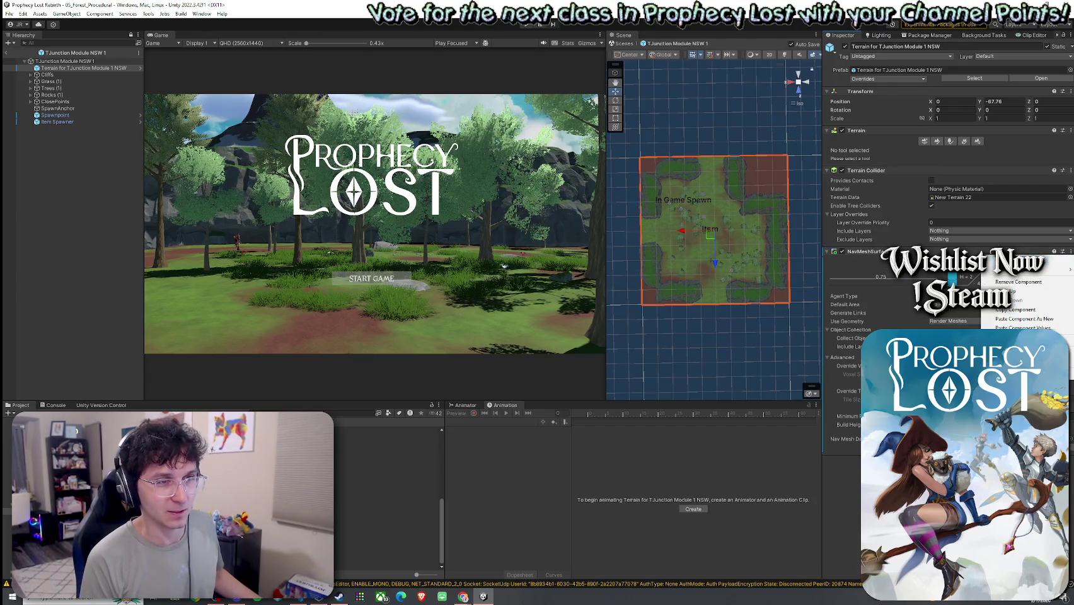
left_click(1063, 261)
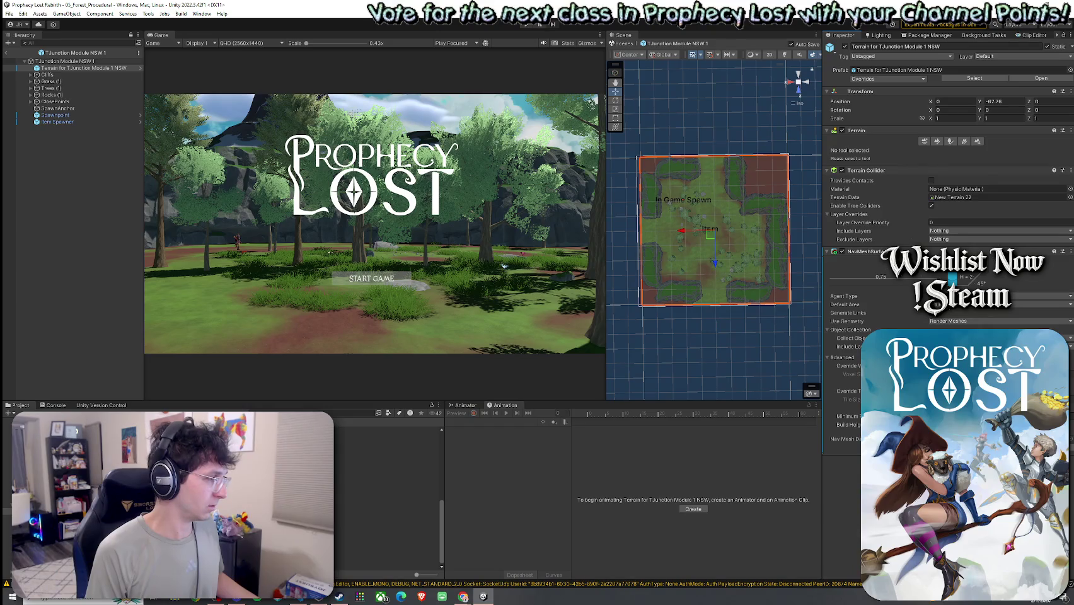
Give the TJunction Module 2 NSW terrain a NavMeshSurface with pasted layer settings, then select 2by1 Module 1.
left_click(77, 67)
left_click(949, 234)
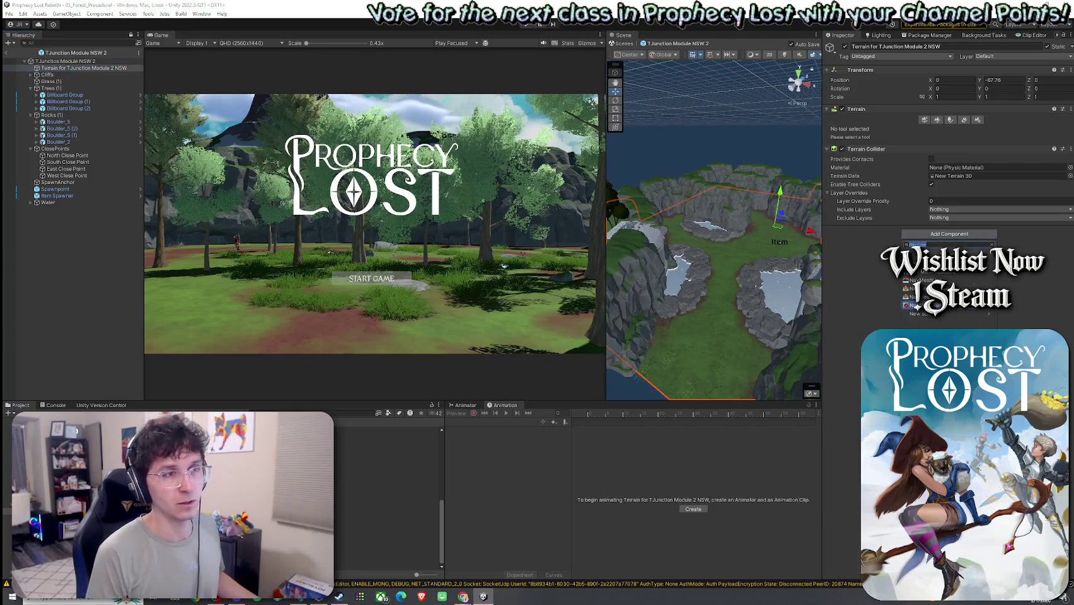
left_click(916, 307)
left_click(1071, 230)
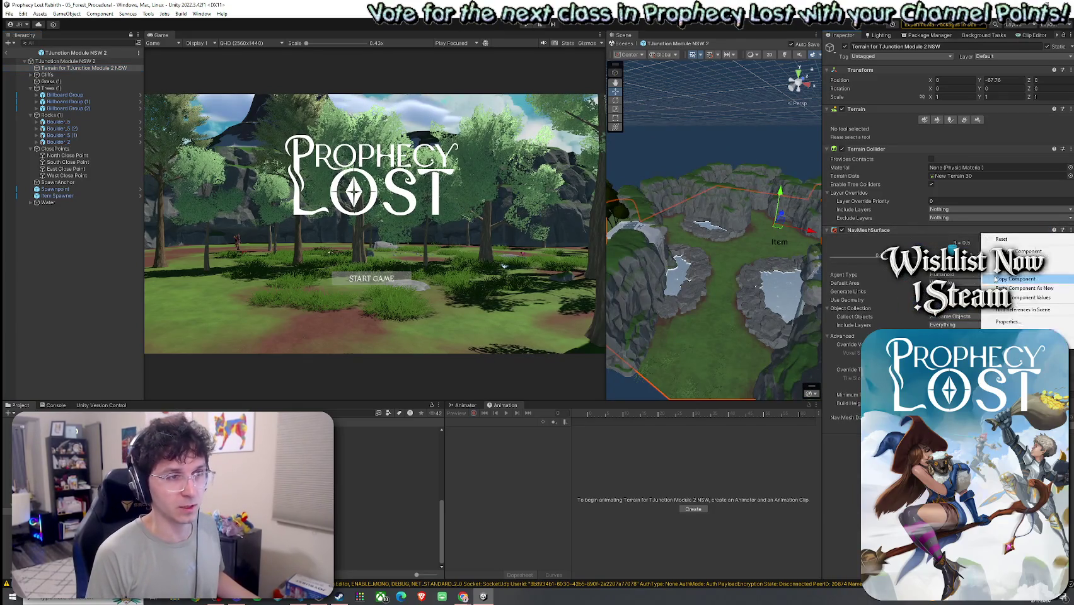
left_click(1024, 298)
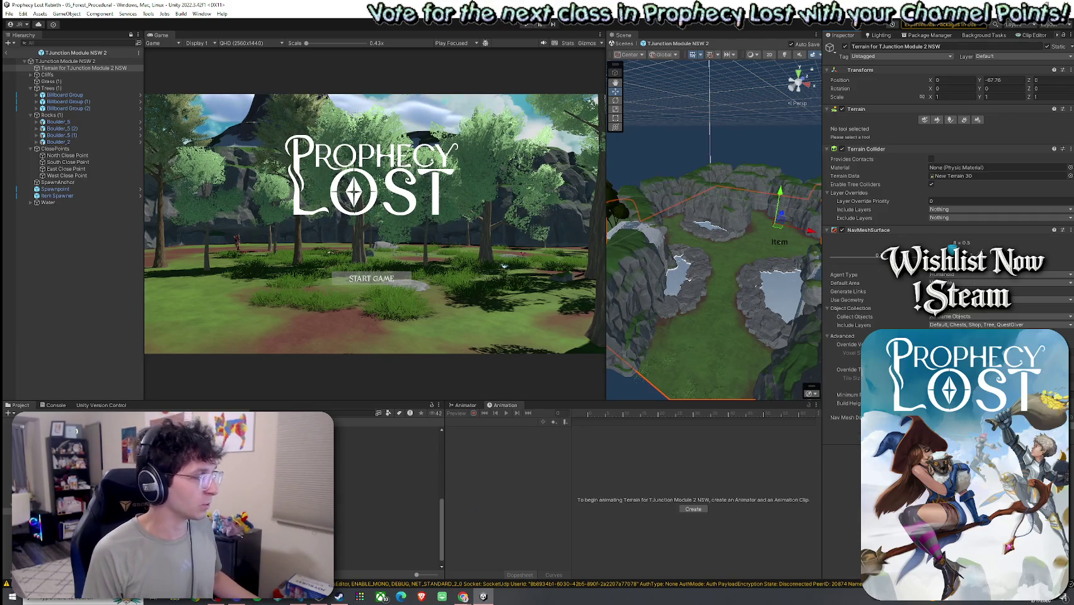
left_click(388, 436)
left_click(140, 410)
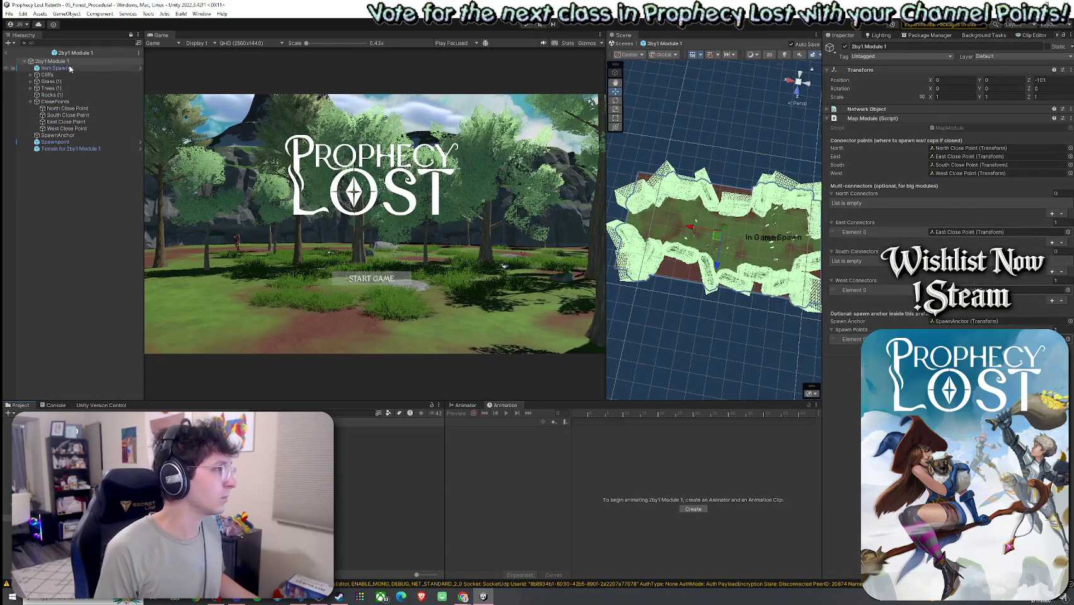
Add a NavMeshSurface to the 2by1 Module 1 terrain and paste the copied settings into it.
left_click(51, 61)
left_click(30, 102)
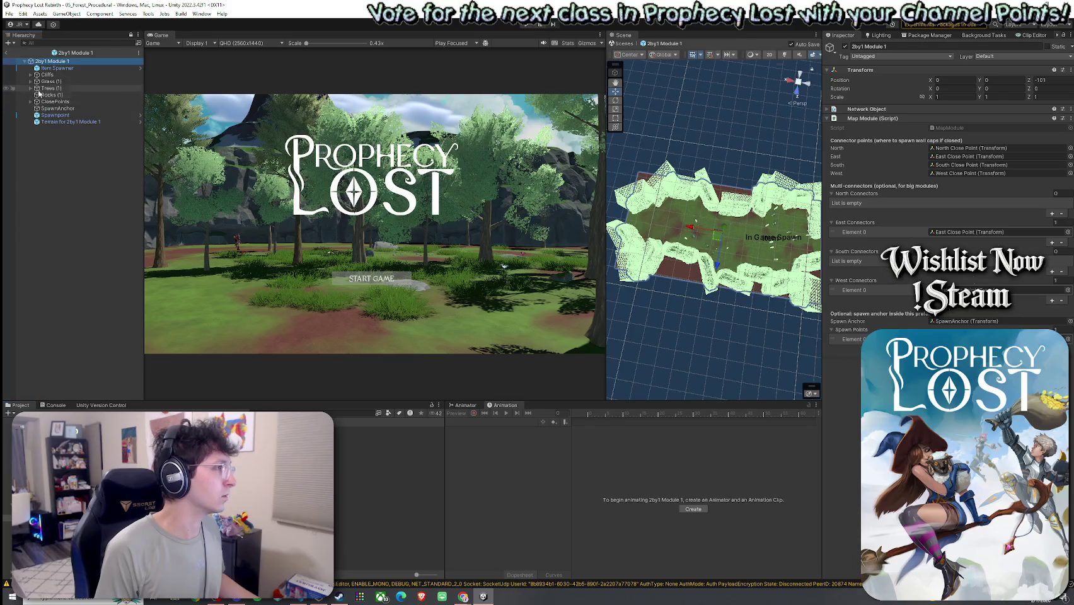
left_click(63, 122)
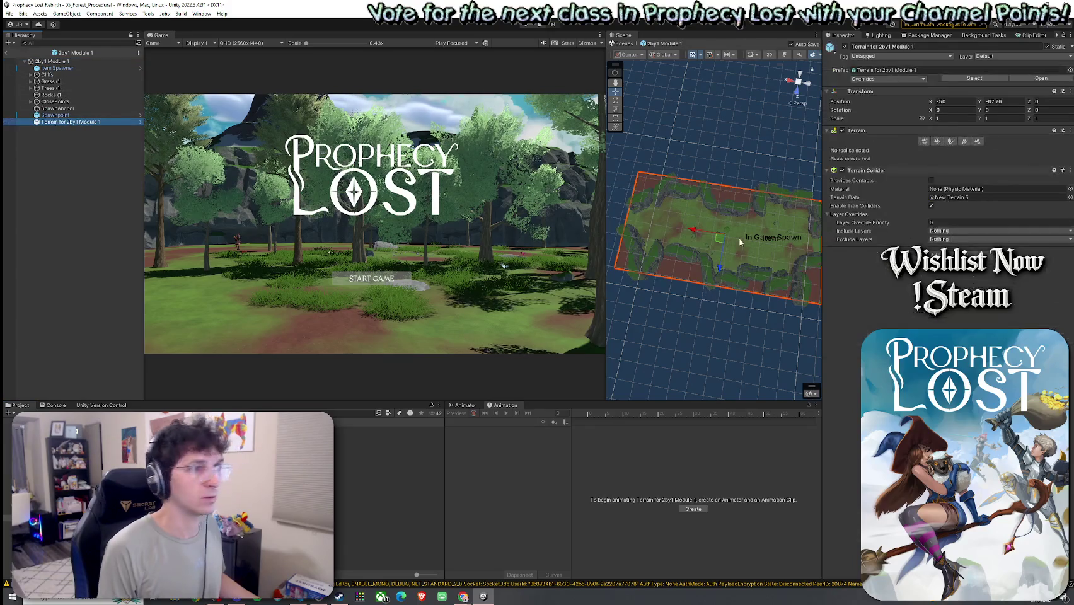
left_click(930, 326)
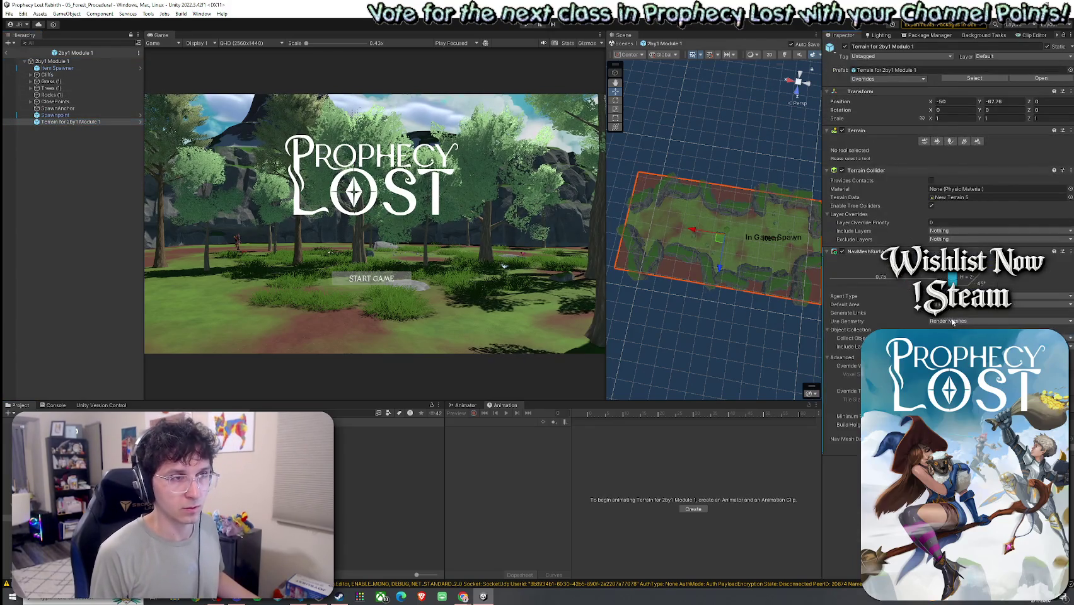
left_click(1070, 251)
left_click(1016, 309)
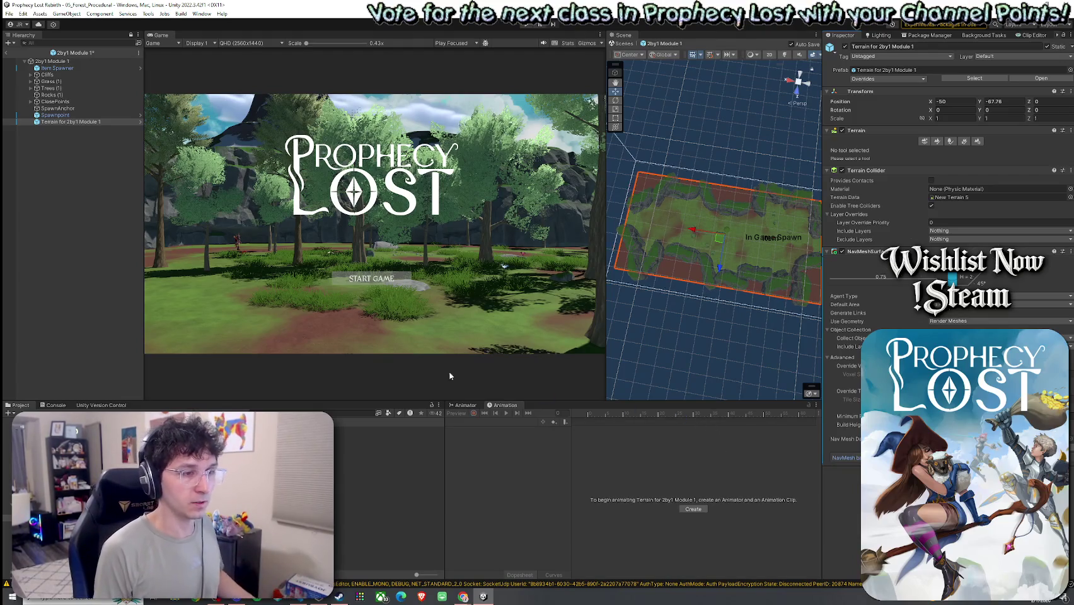
Open the 2by2 Module 1 prefab and give its Terrain a NavMeshSurface with the pasted settings.
left_click(8, 55)
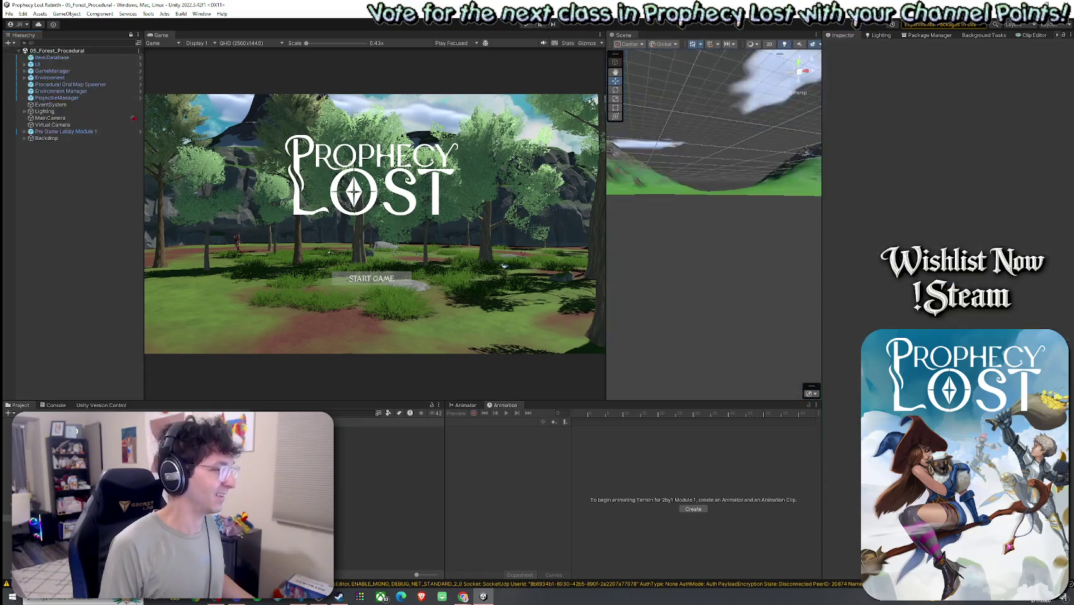
double_click(378, 430)
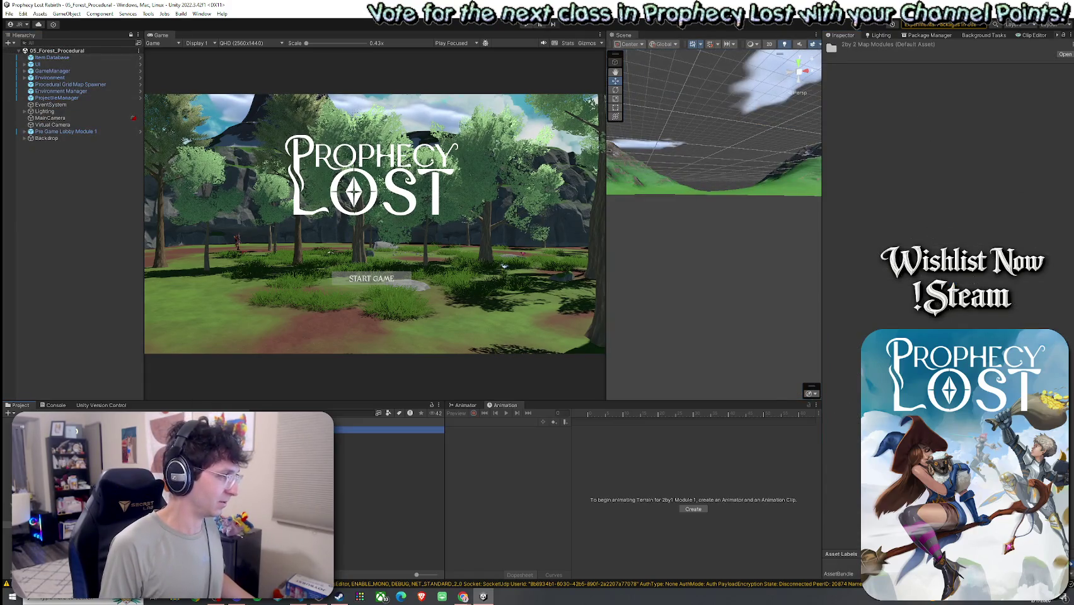
left_click(50, 169)
left_click(949, 233)
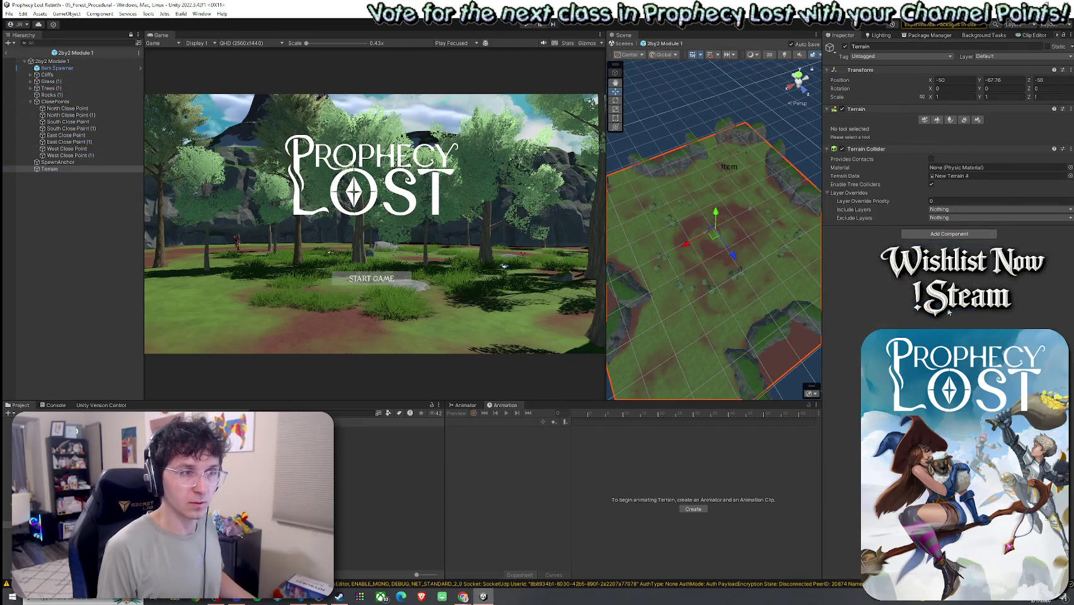
left_click(927, 305)
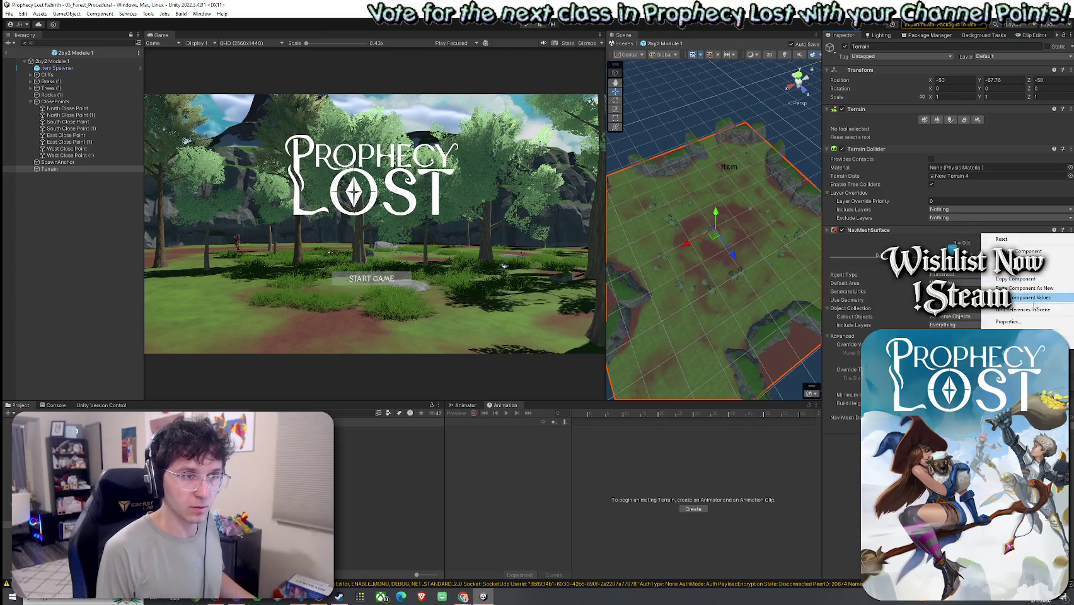
left_click(1026, 327)
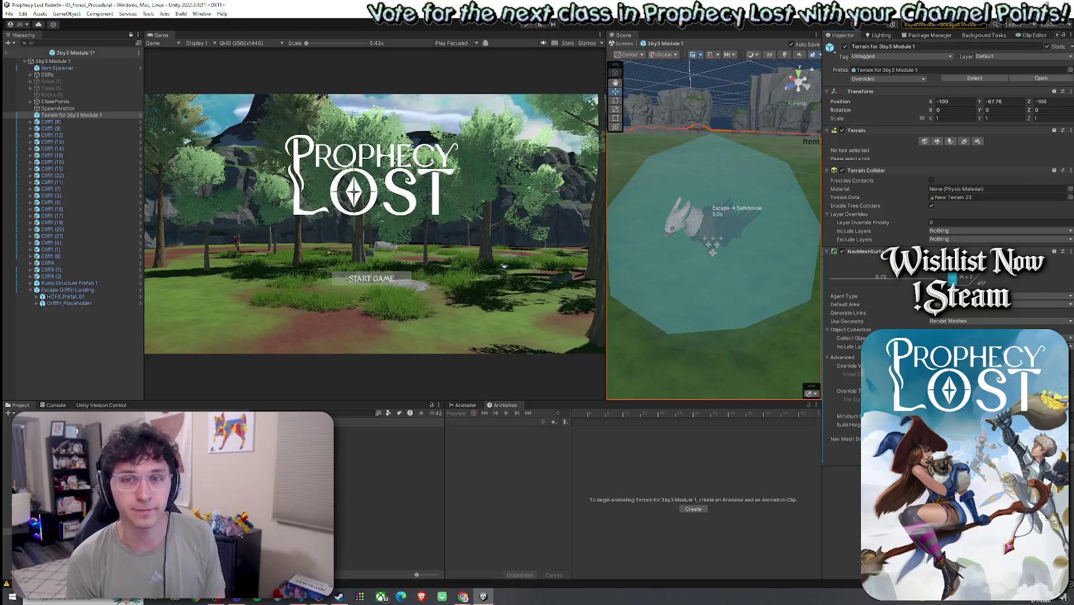
Save the 3by3 Module 1 prefab, maximize the Game view and enter Play mode.
key("ctrl+s")
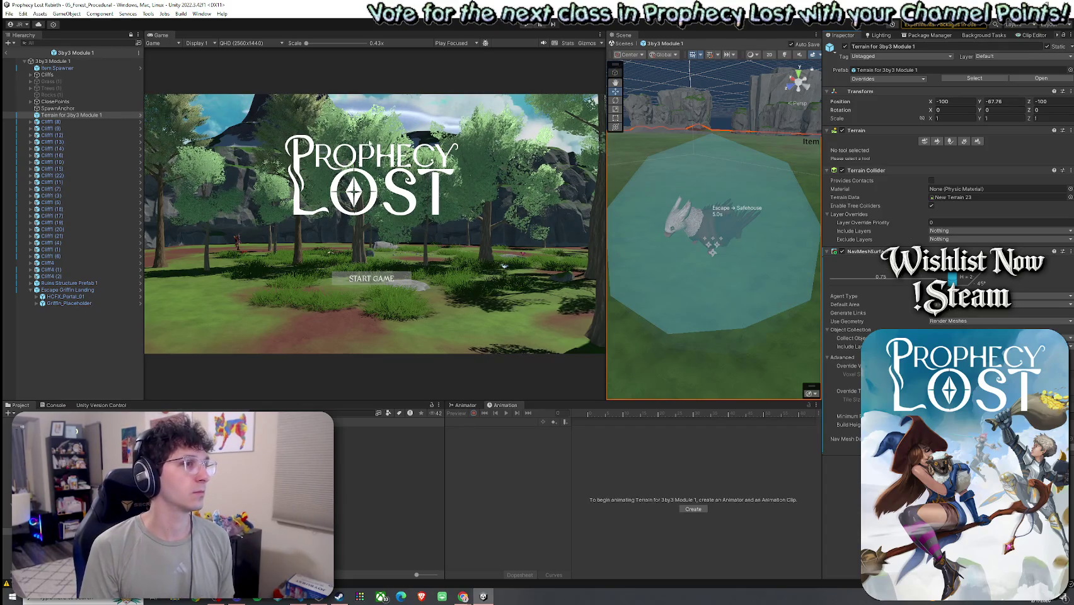
left_click(9, 14)
left_click(10, 13)
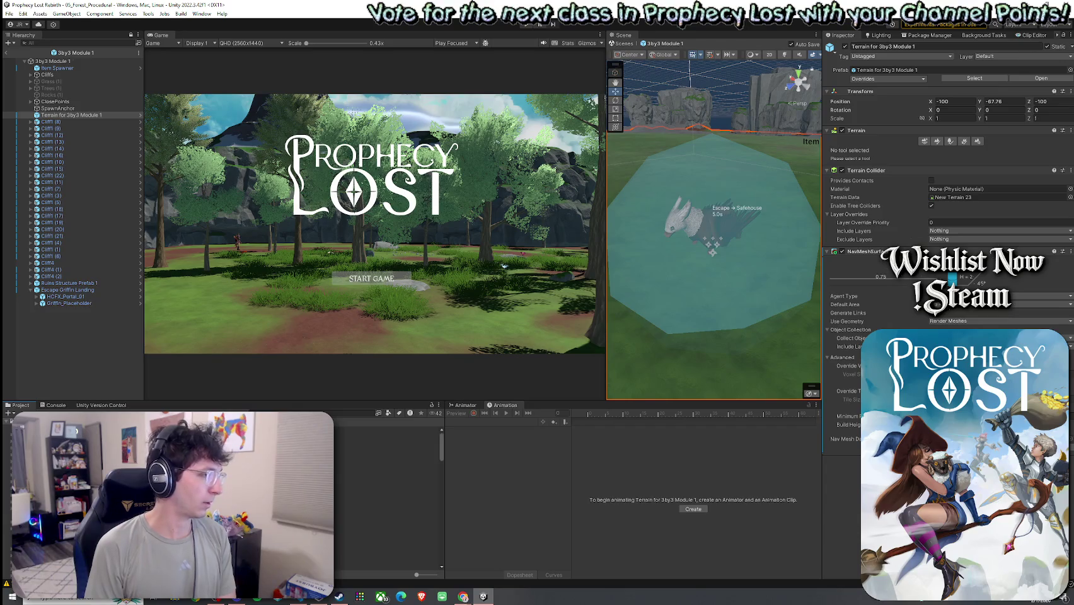
left_click(8, 13)
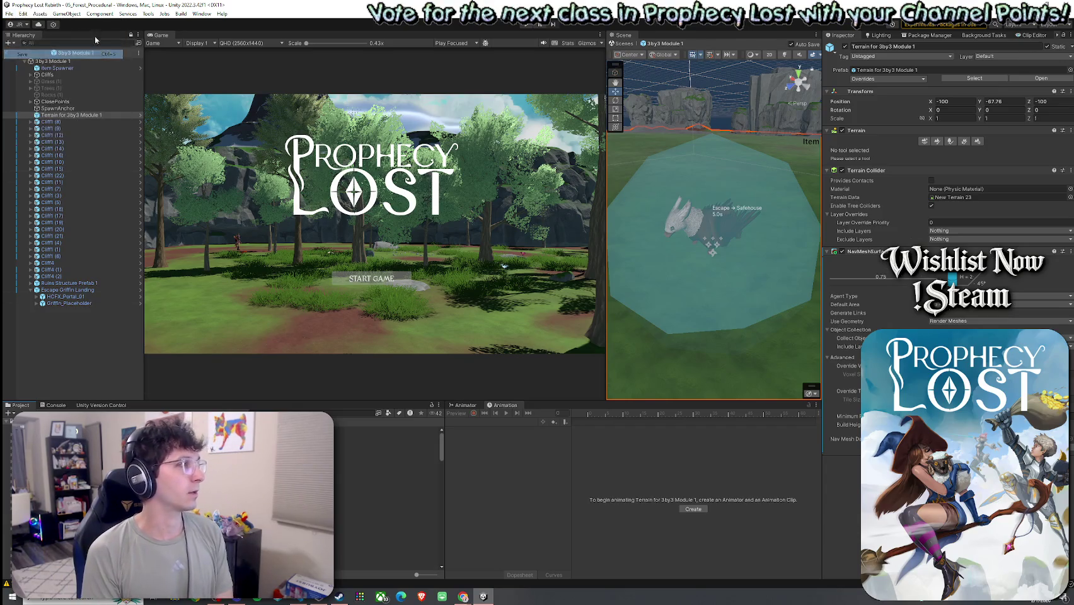
double_click(162, 36)
left_click(525, 24)
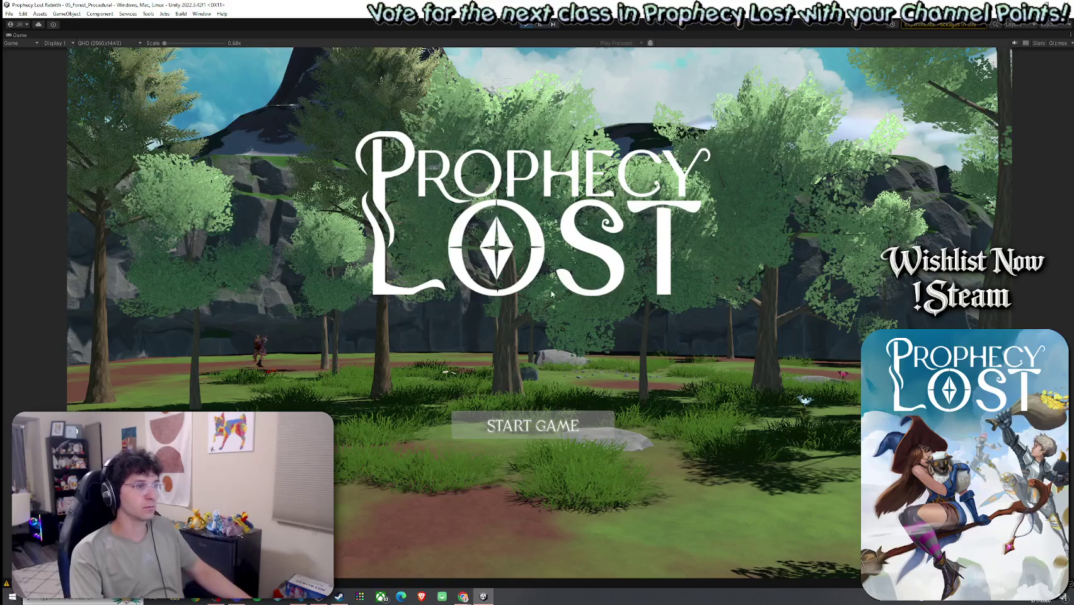
Restore the layout, enlarge the Game view by shrinking surrounding panels, and start the game.
key("ctrl+p")
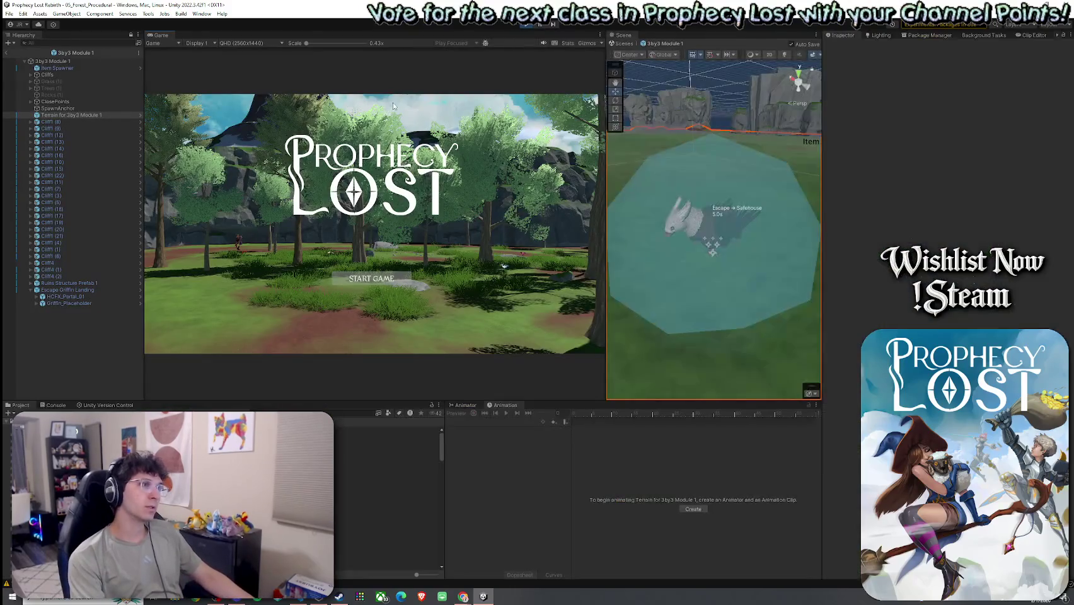
left_click_drag(145, 221, 83, 221)
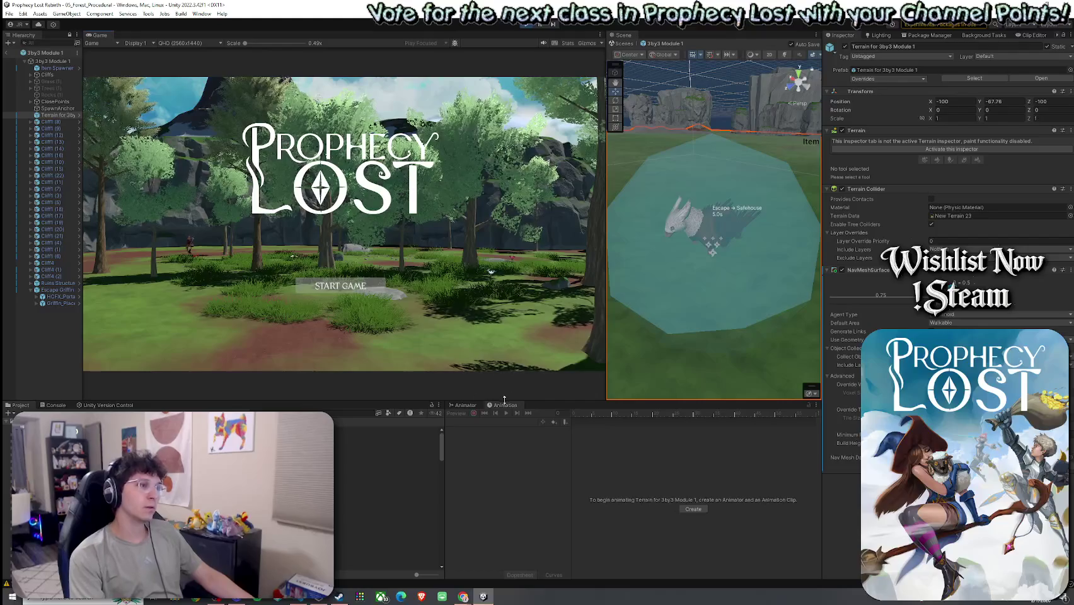
left_click_drag(504, 400, 504, 505)
left_click_drag(606, 350, 725, 349)
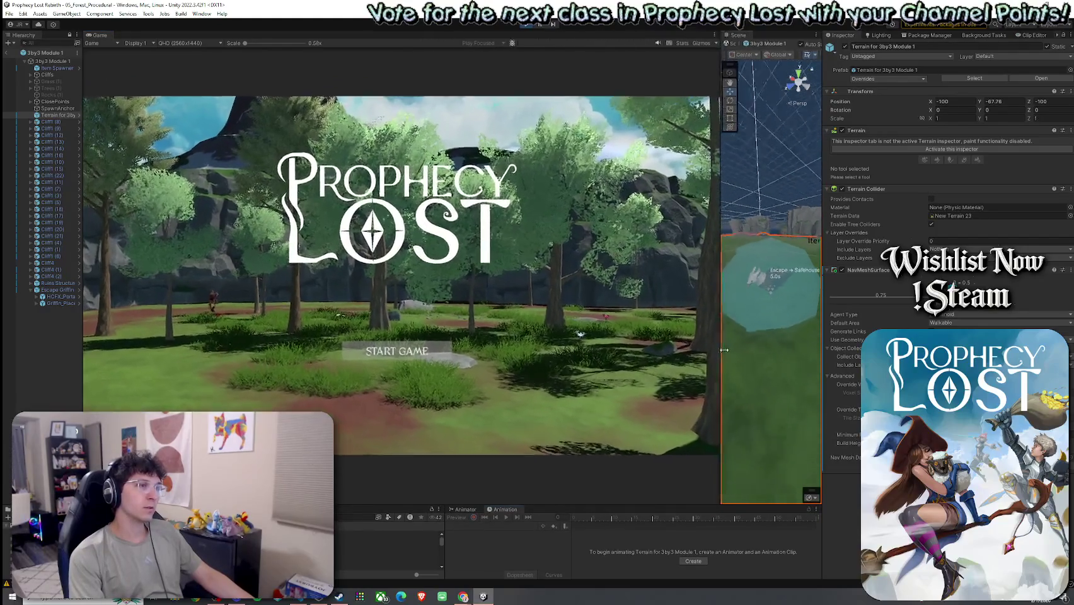
left_click_drag(824, 313, 969, 314)
left_click(519, 373)
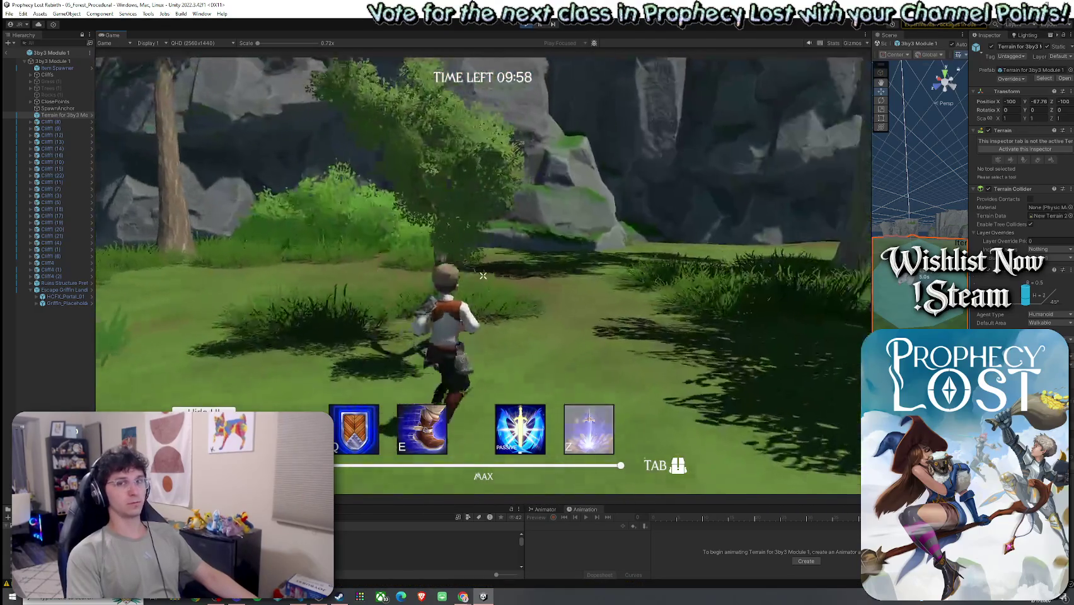
key("w")
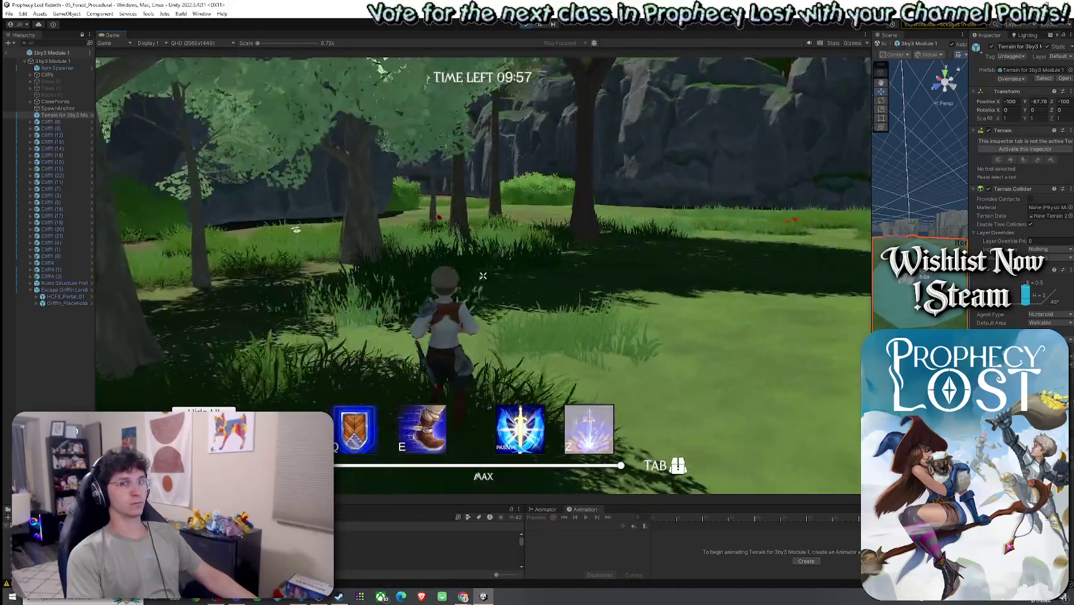
key("w")
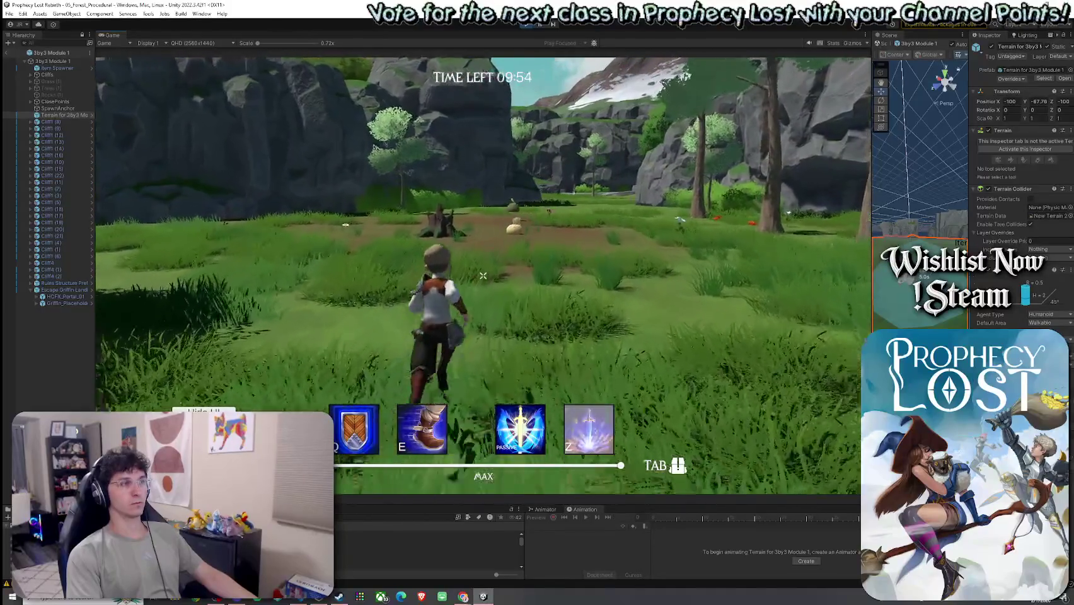
key("w")
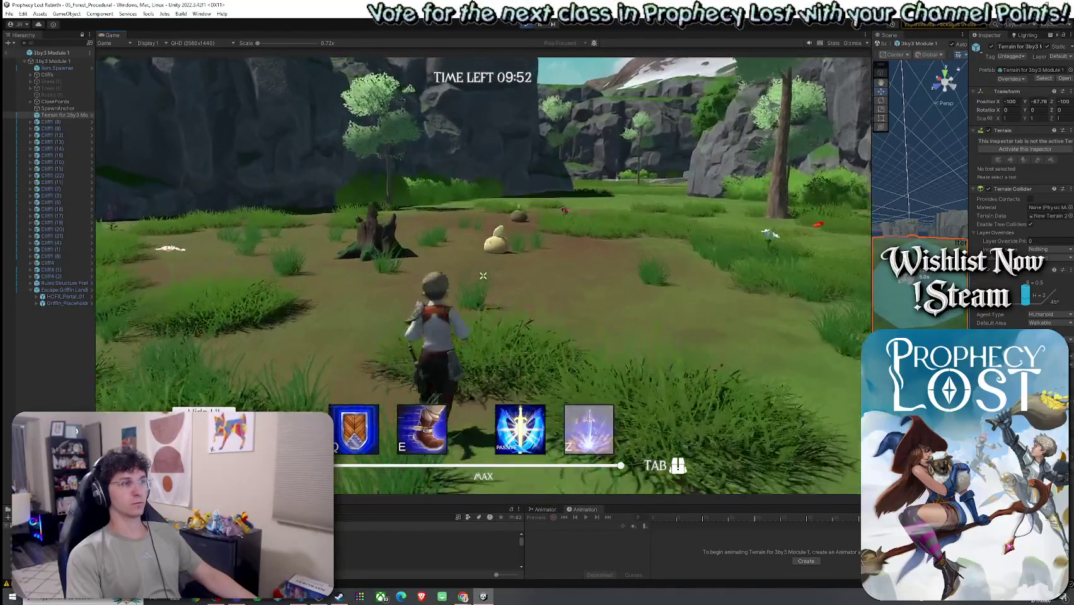
key("w")
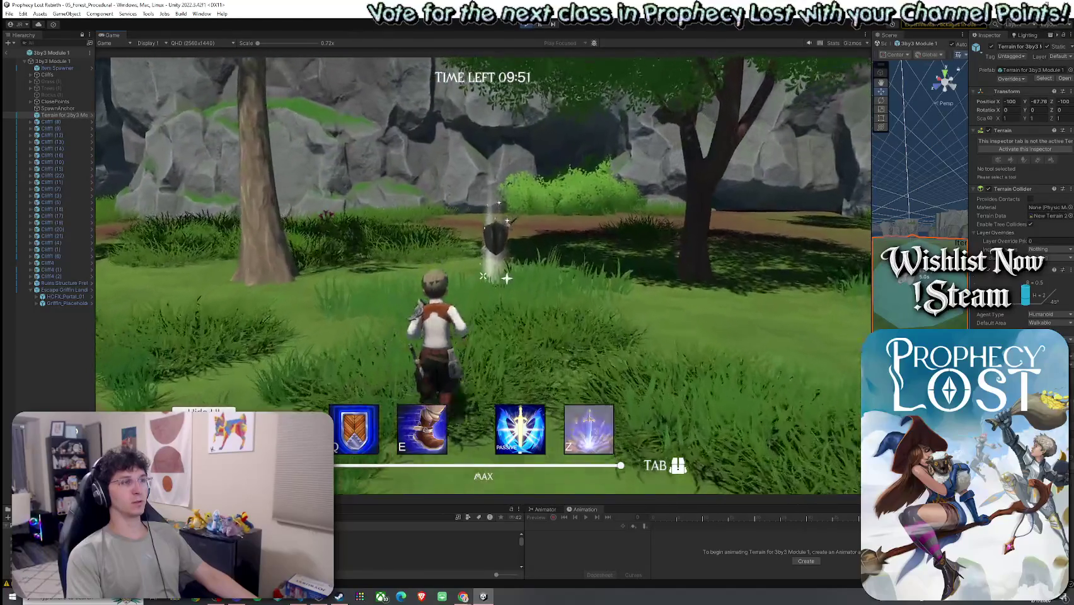
key("w")
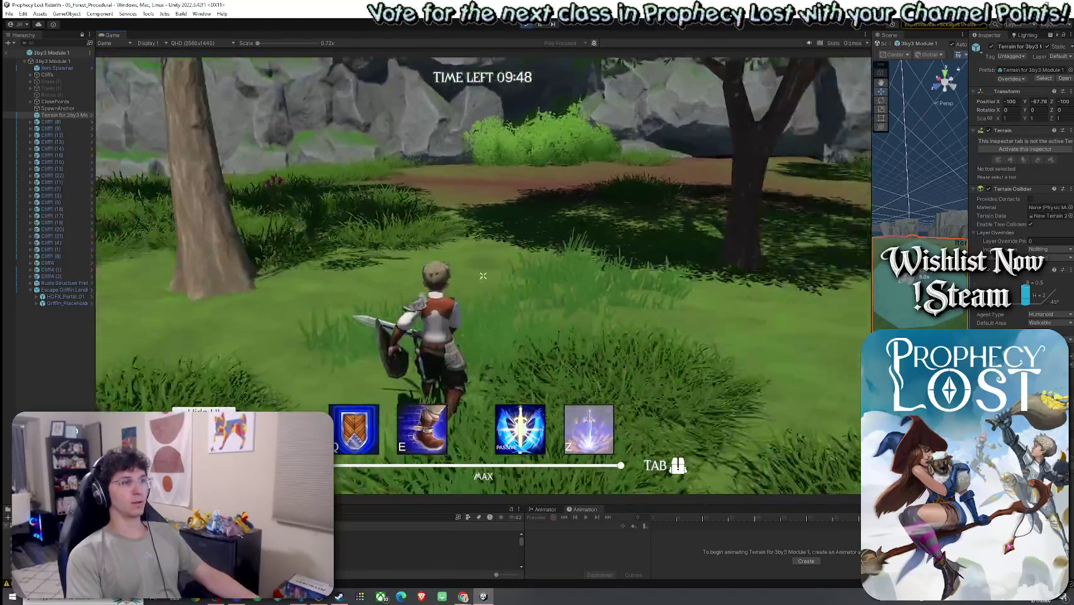
key("w")
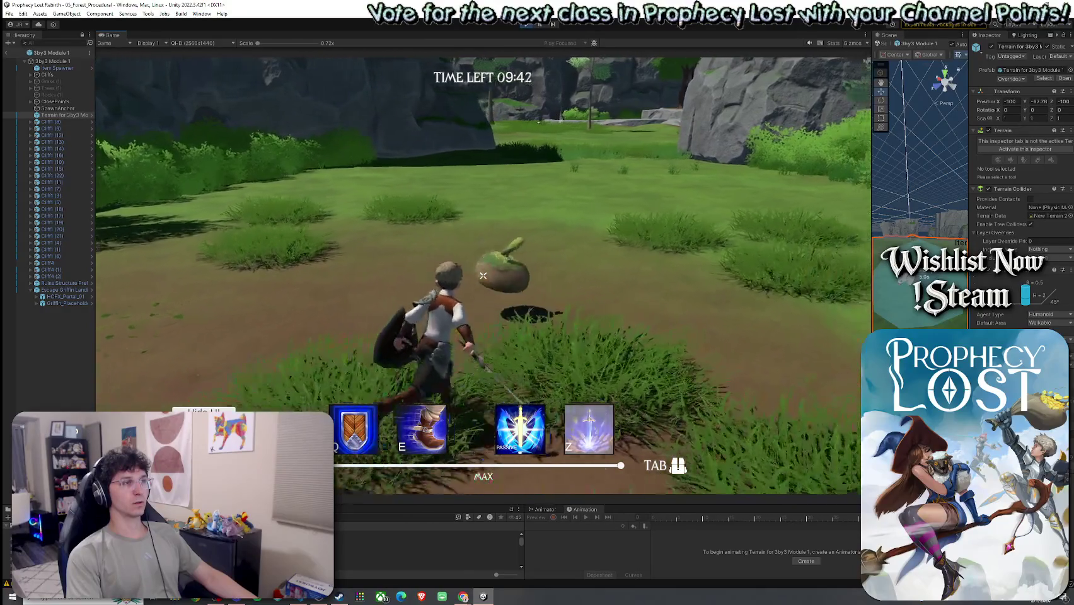
key("w")
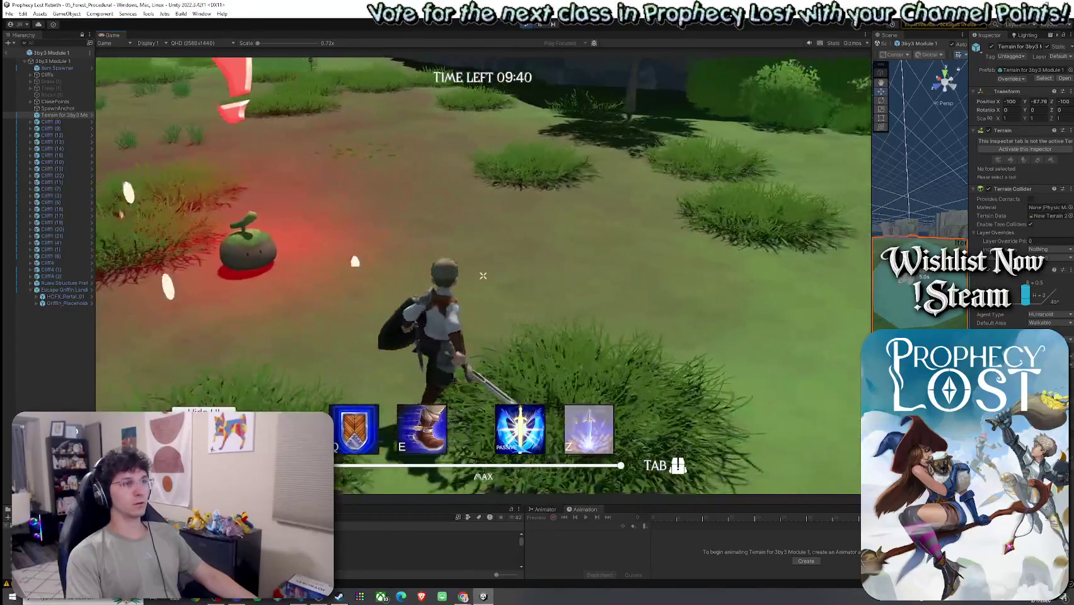
key("w")
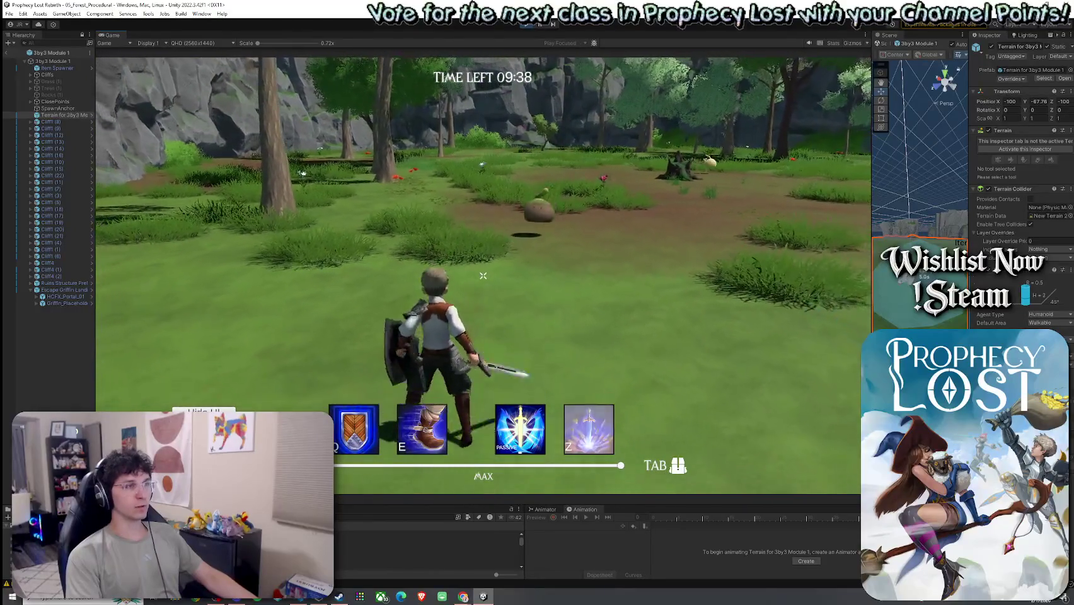
key("w")
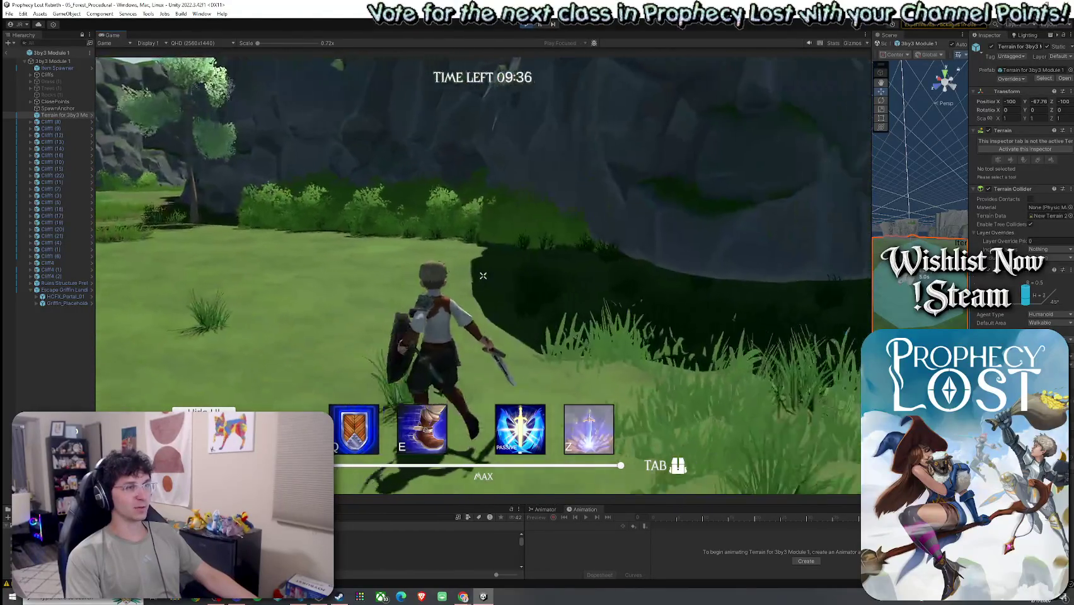
key("w")
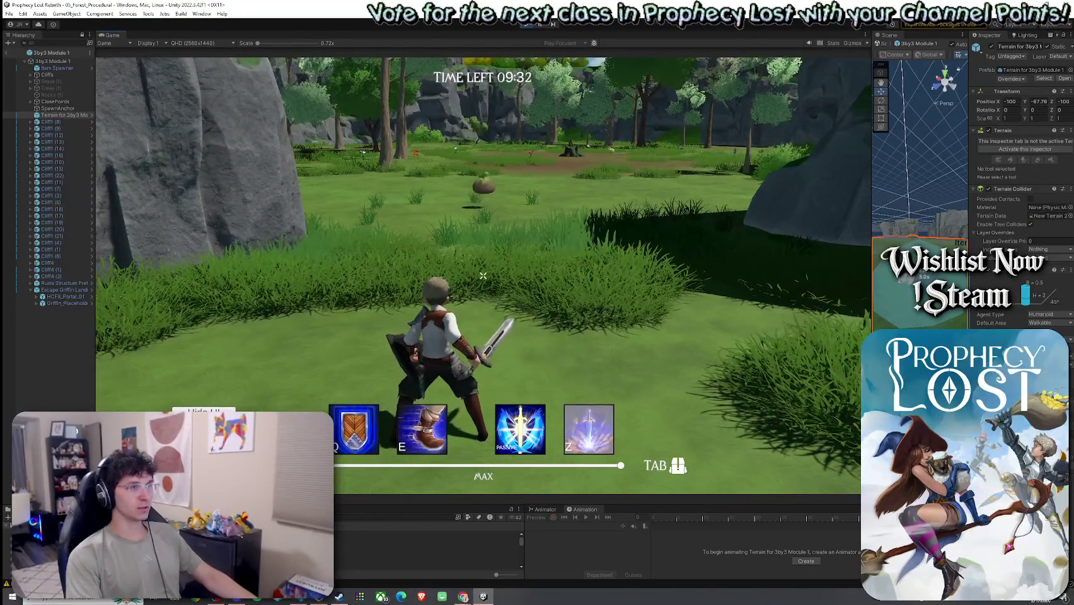
key("w")
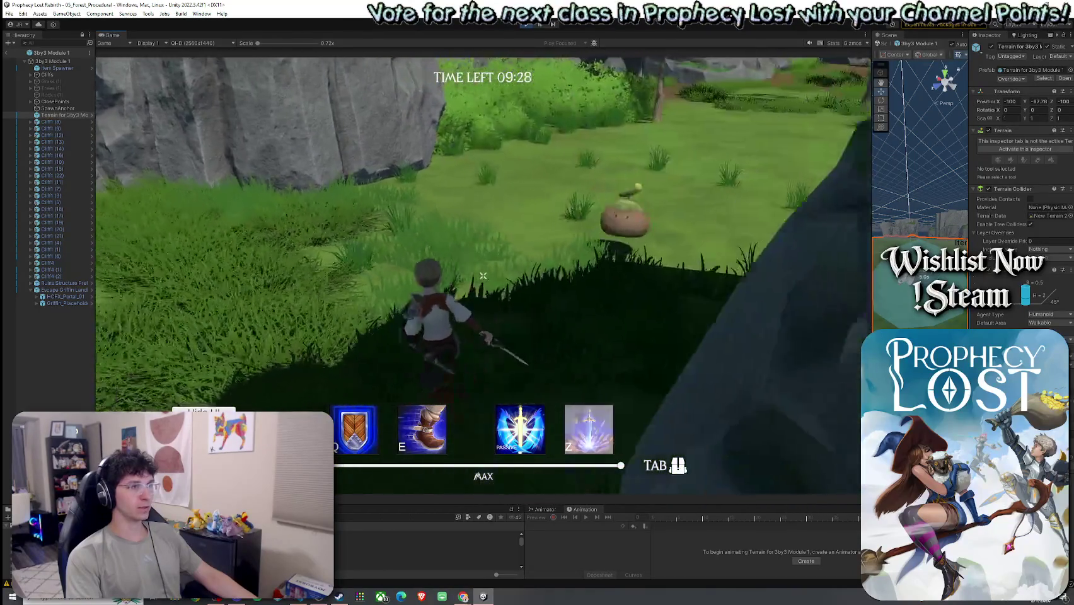
key("w")
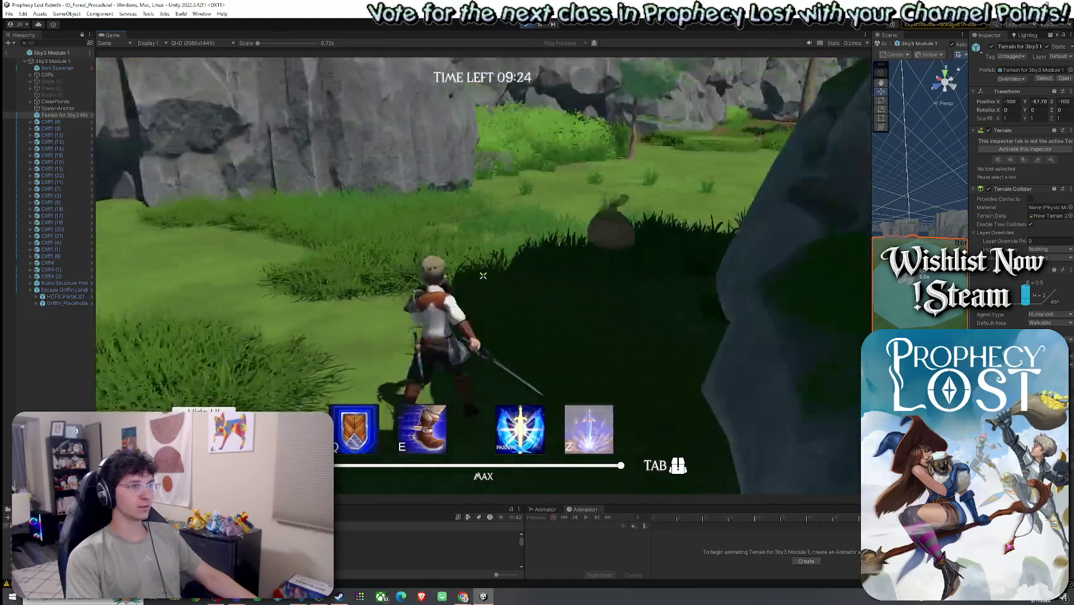
key("w")
key("w")
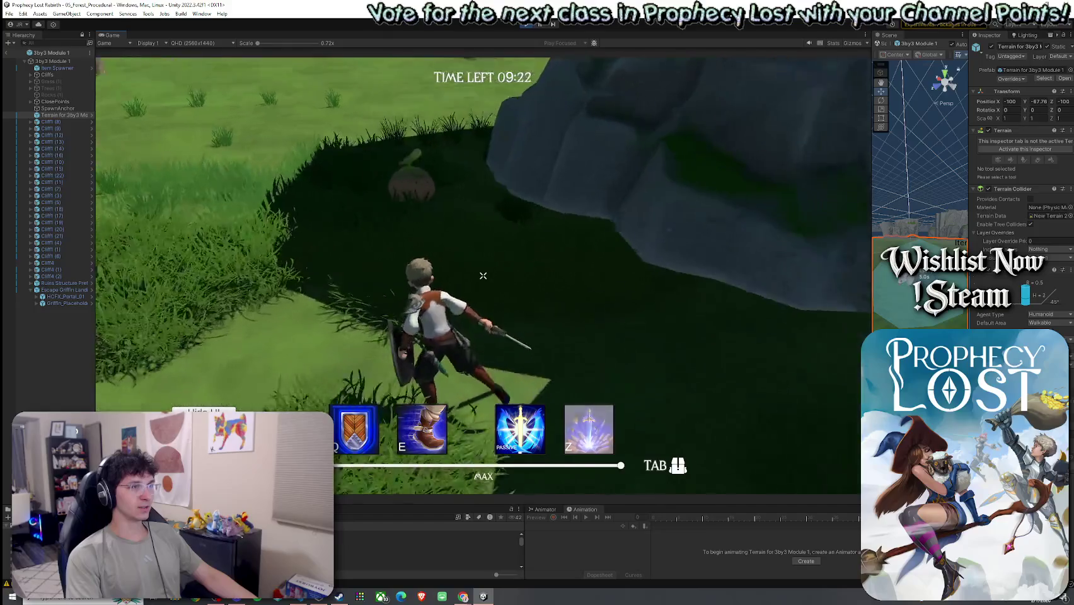
key("w")
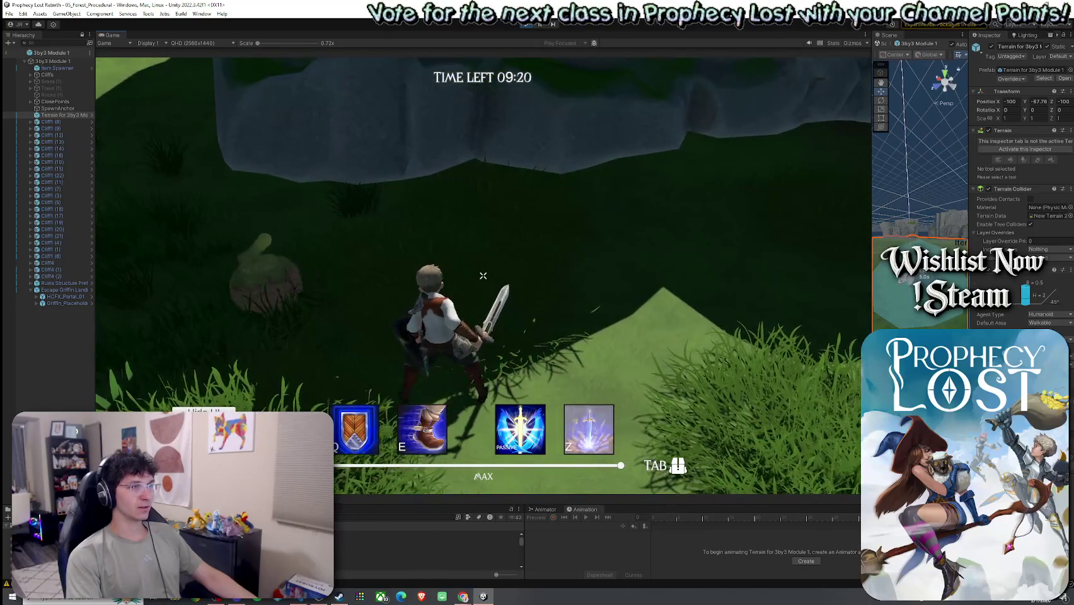
key("w")
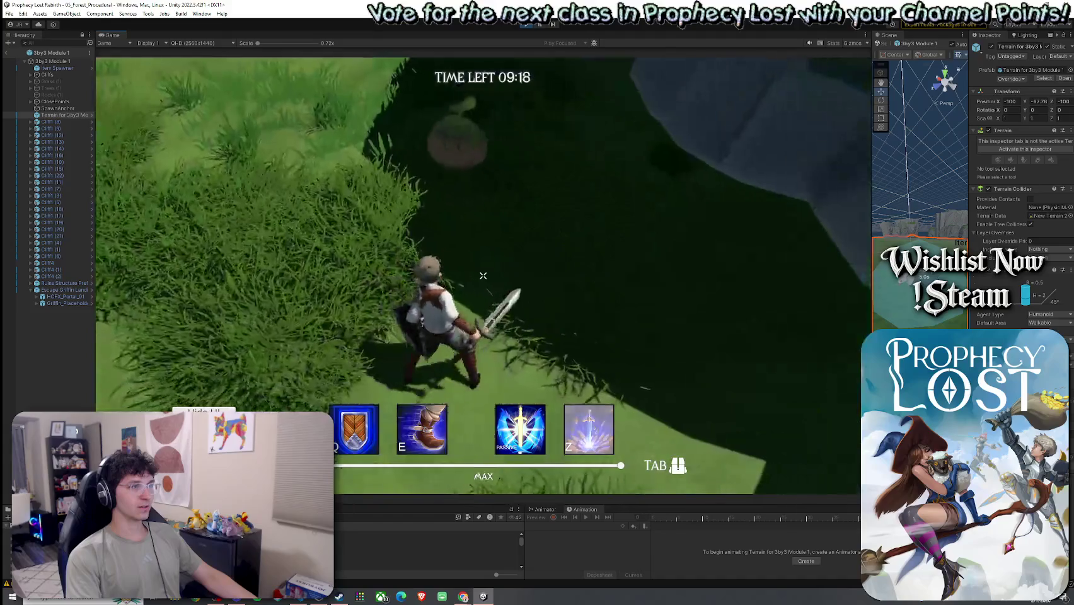
key("w")
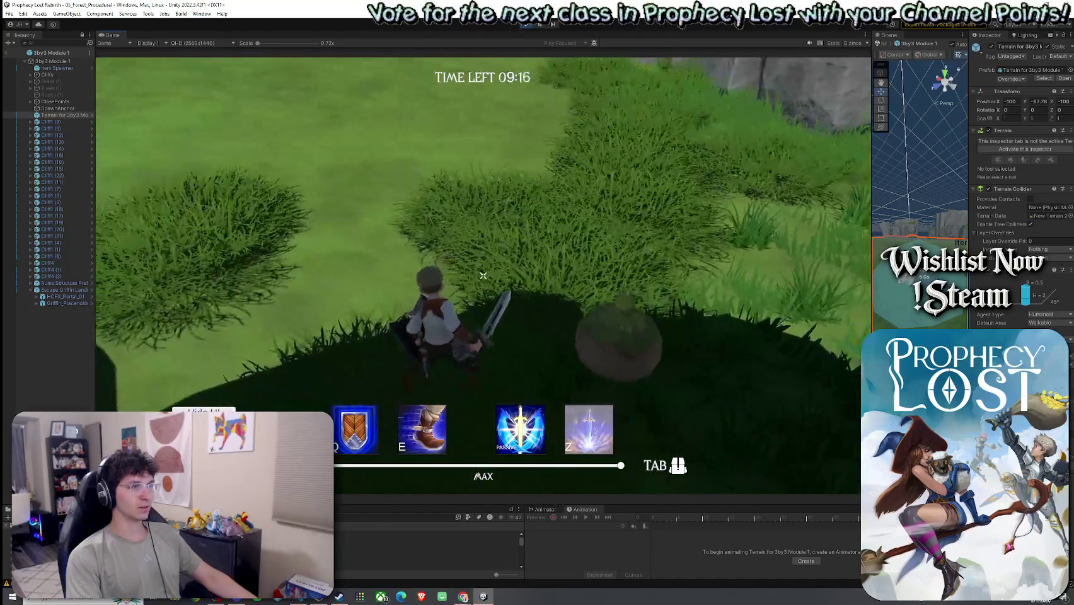
key("w")
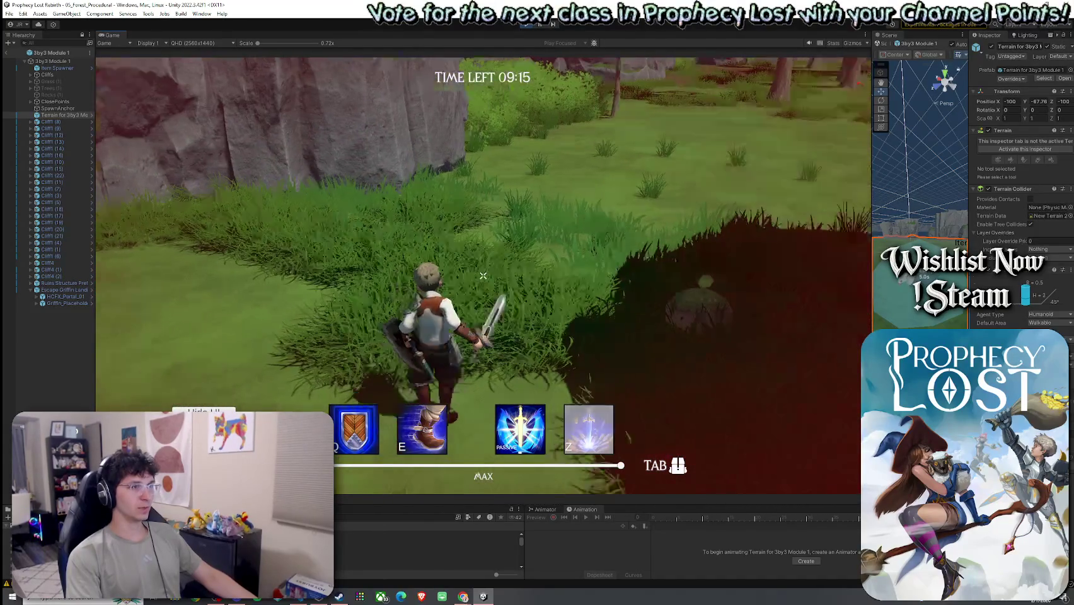
key("w")
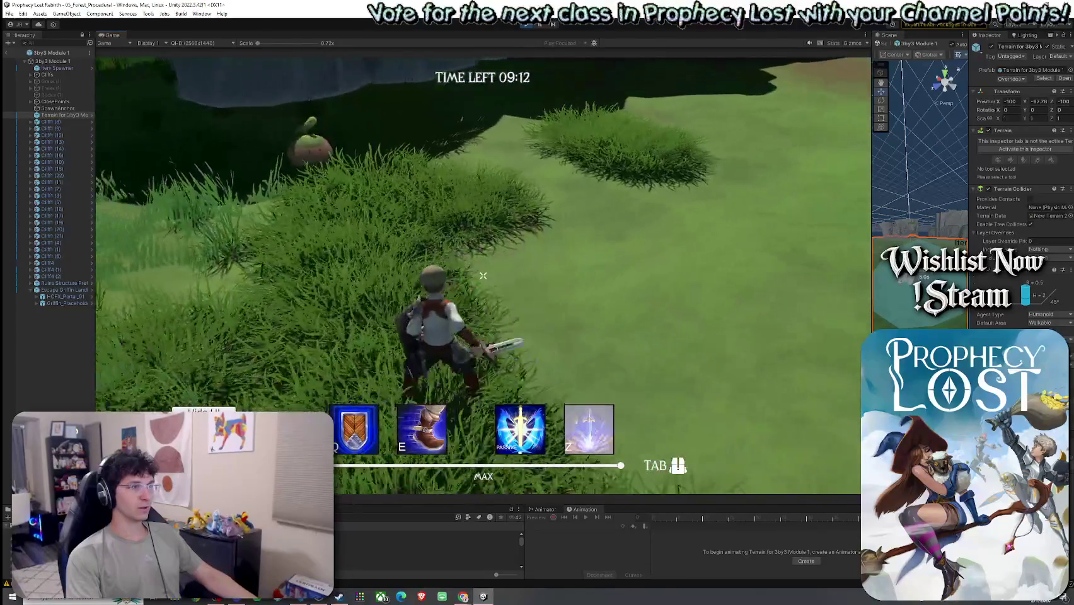
key("w")
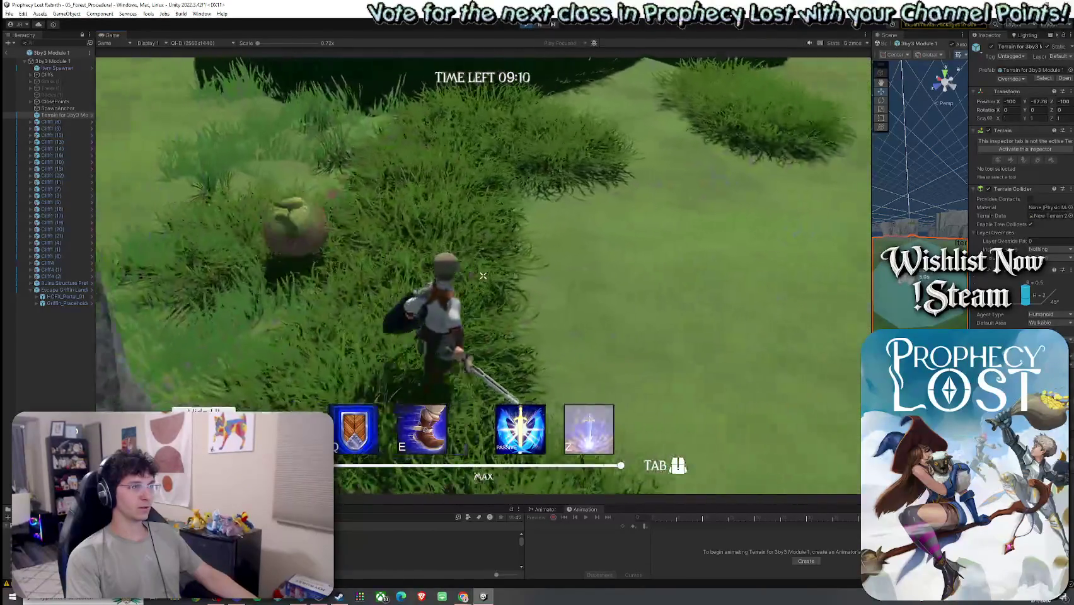
key("w")
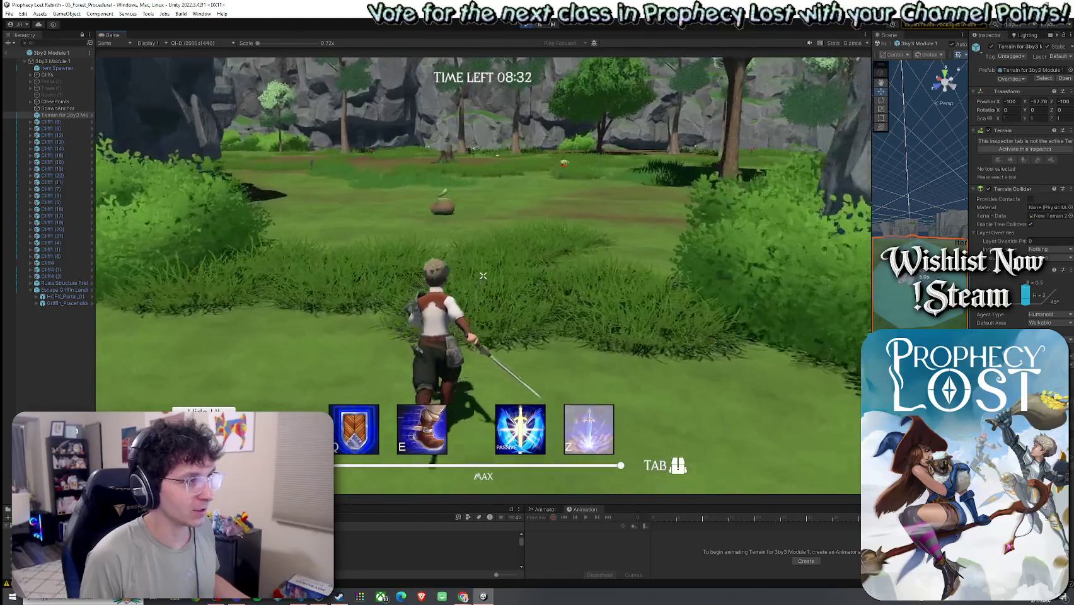
Run the character along the forest path to the slime and attack it with the sword.
key("w")
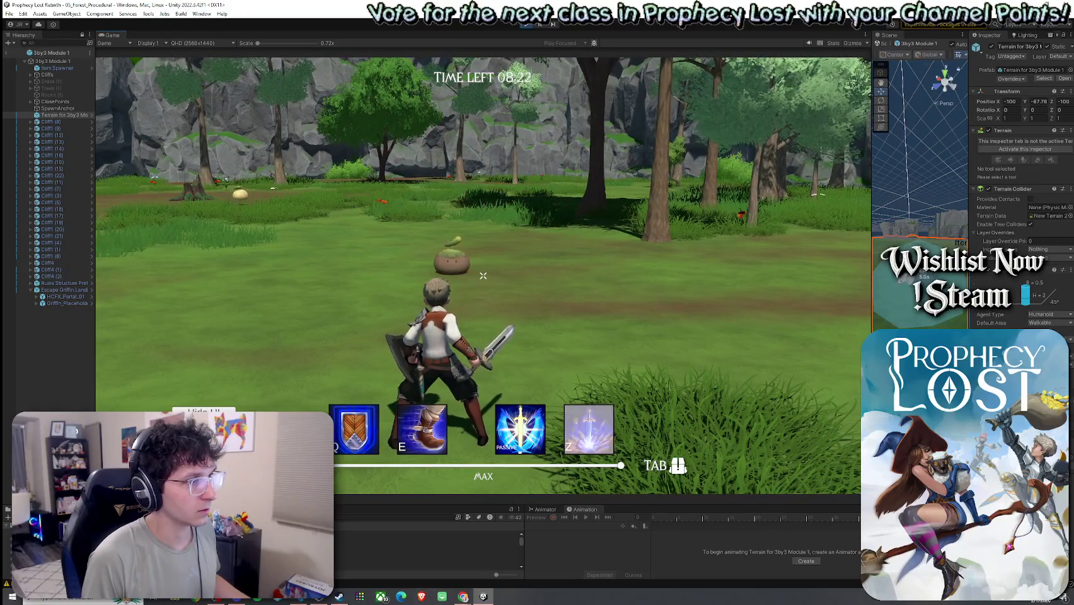
key("w")
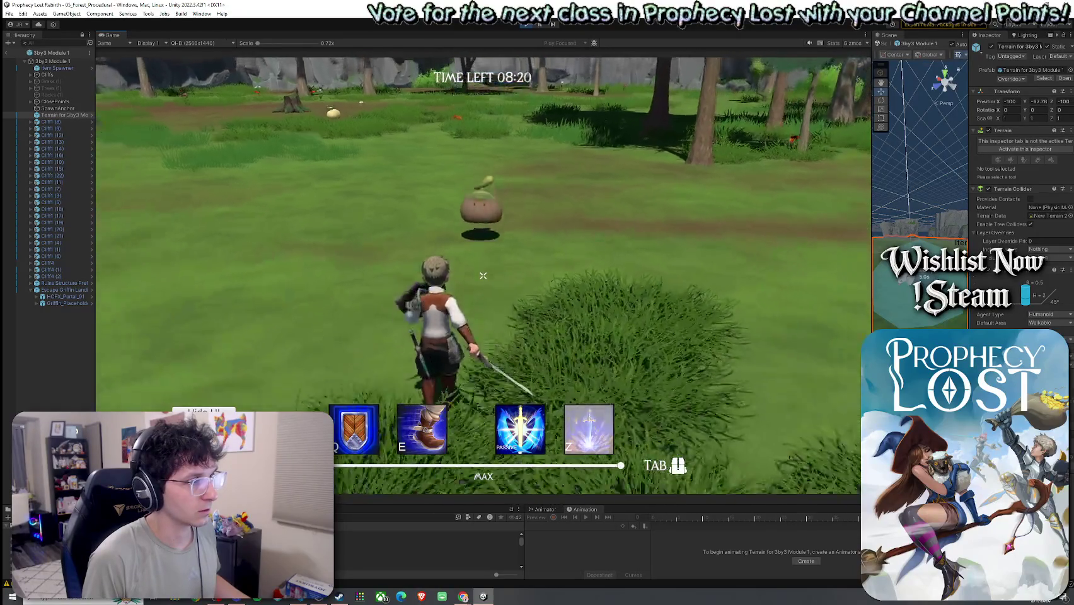
key("w")
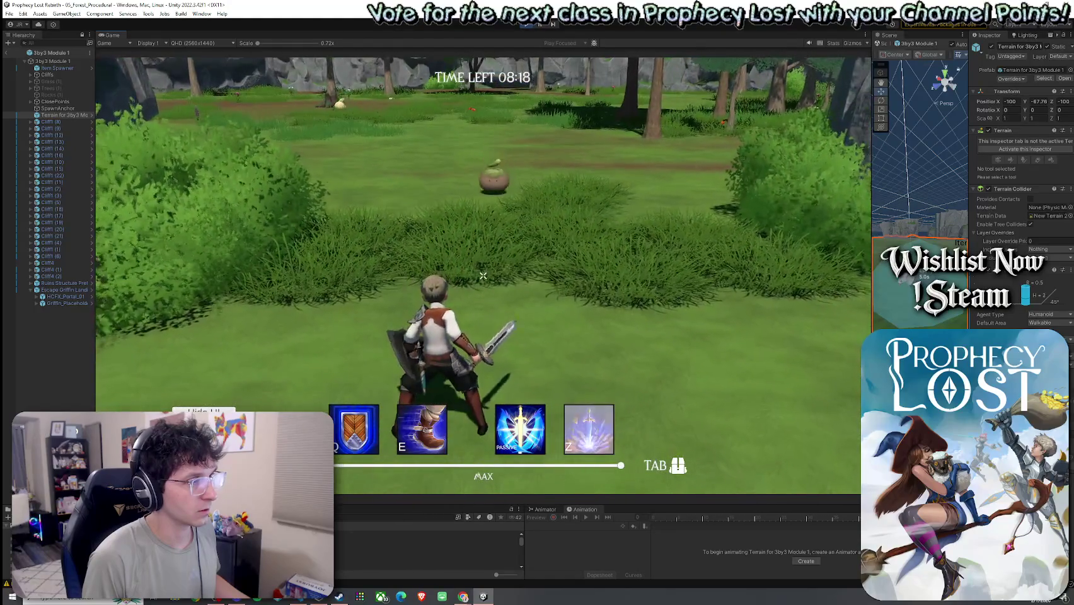
key("w")
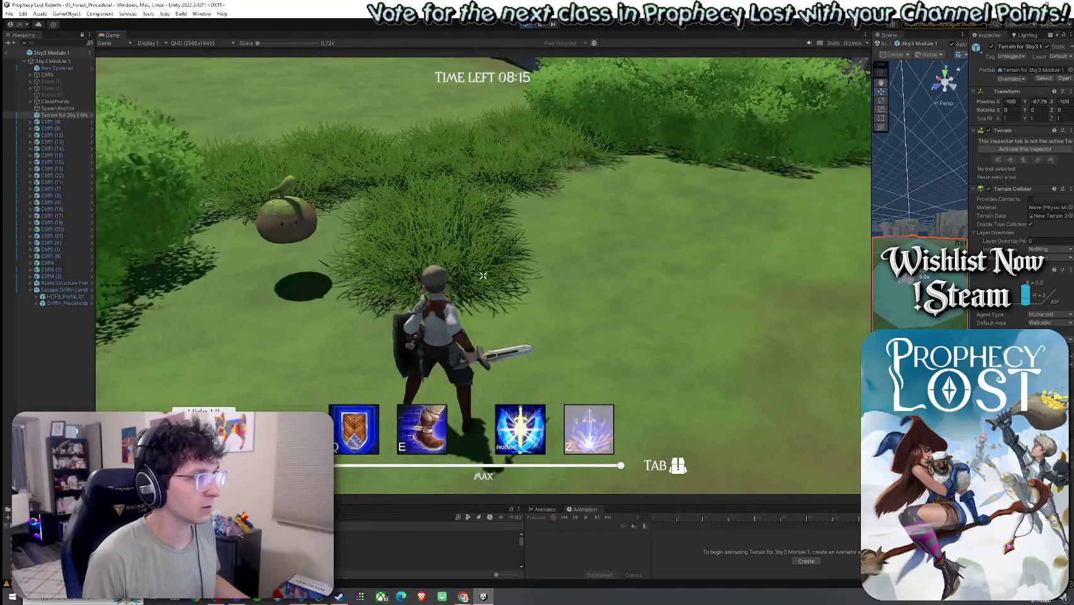
key("w")
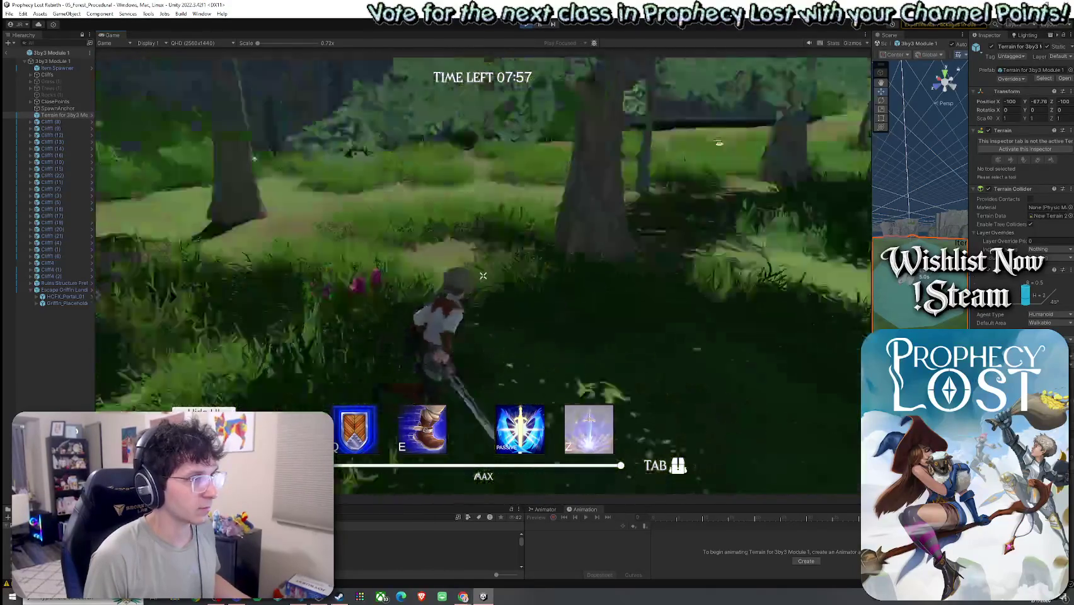
key("w")
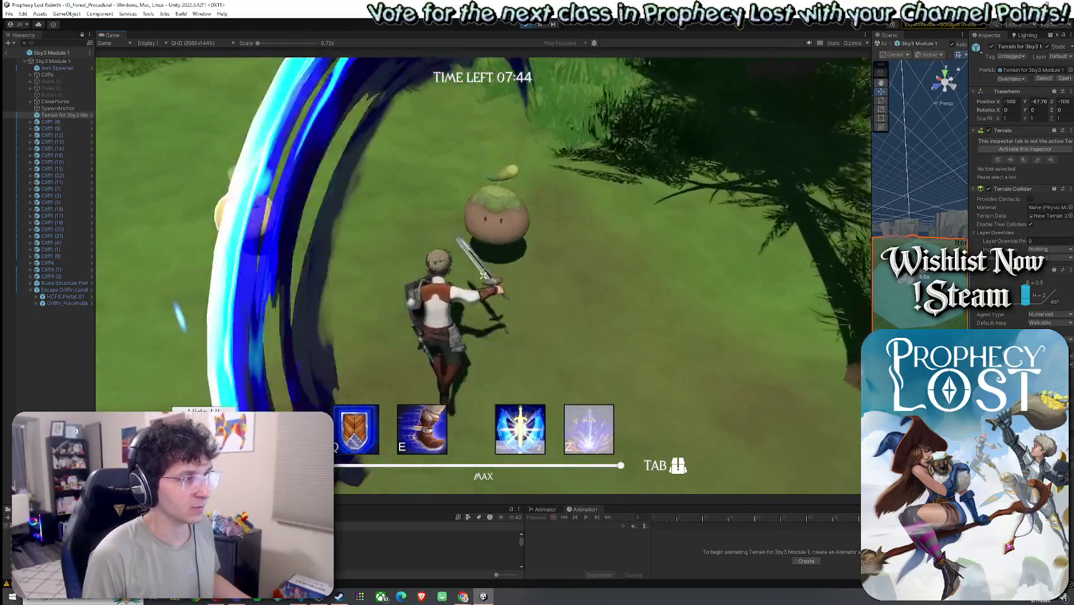
left_click(483, 276)
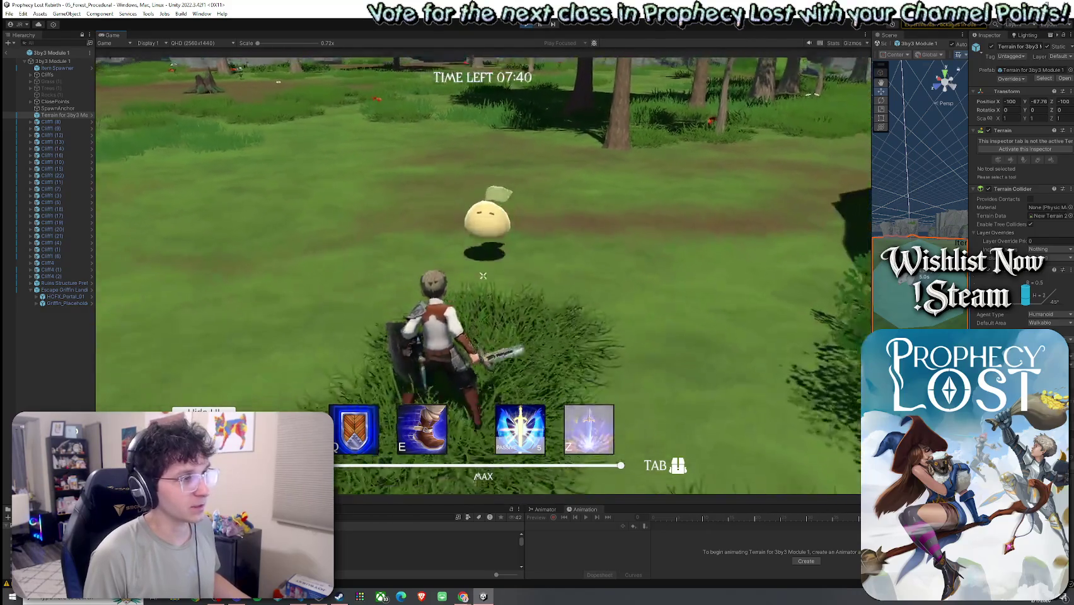
Run across the open field past the tree stump toward the cliffs, then stop the playtest.
key("w")
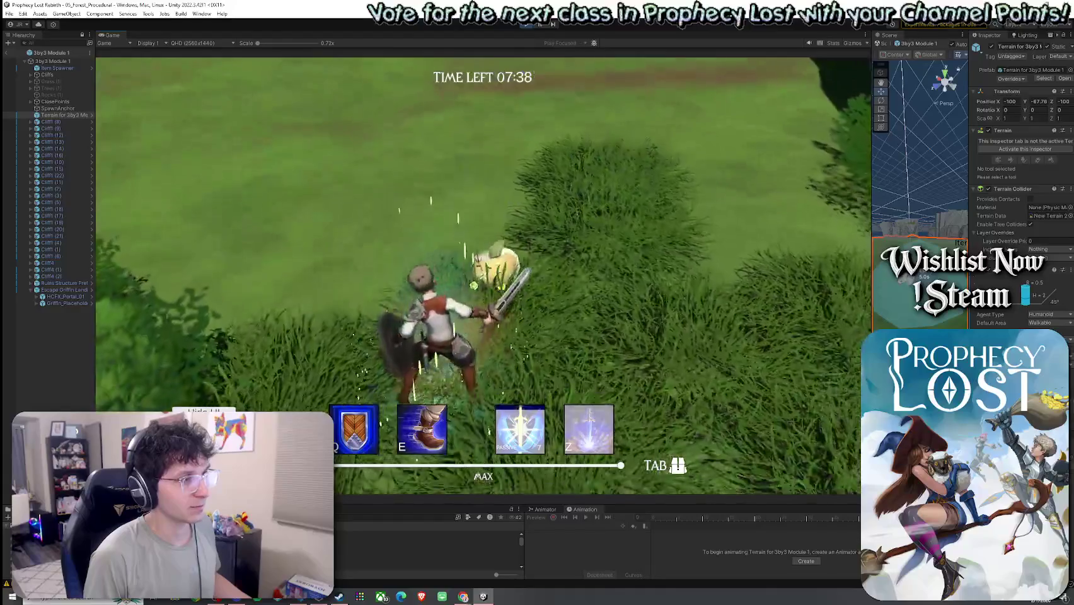
key("w")
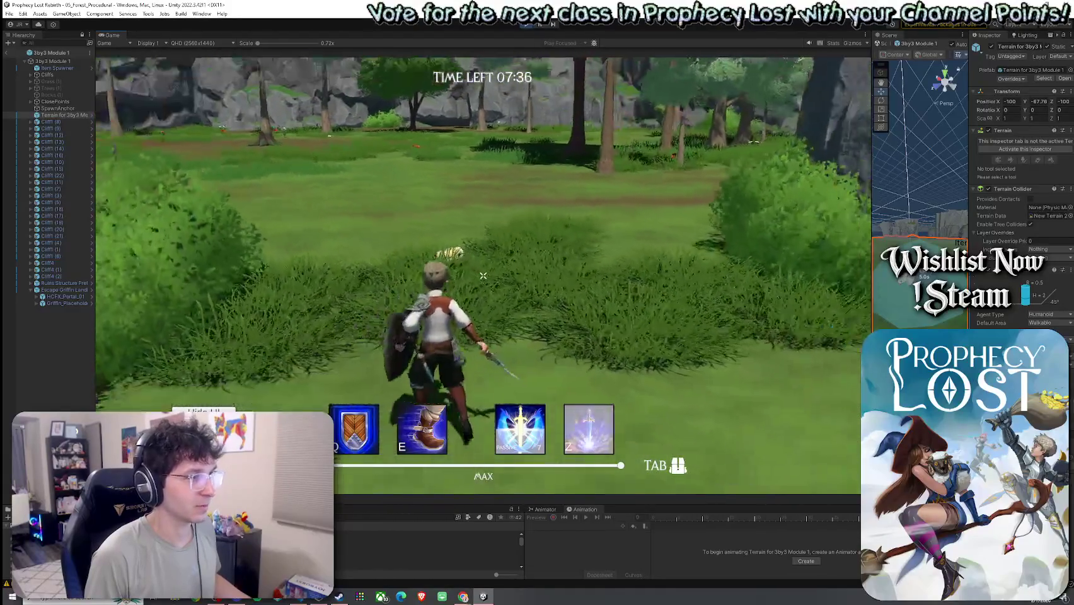
key("w")
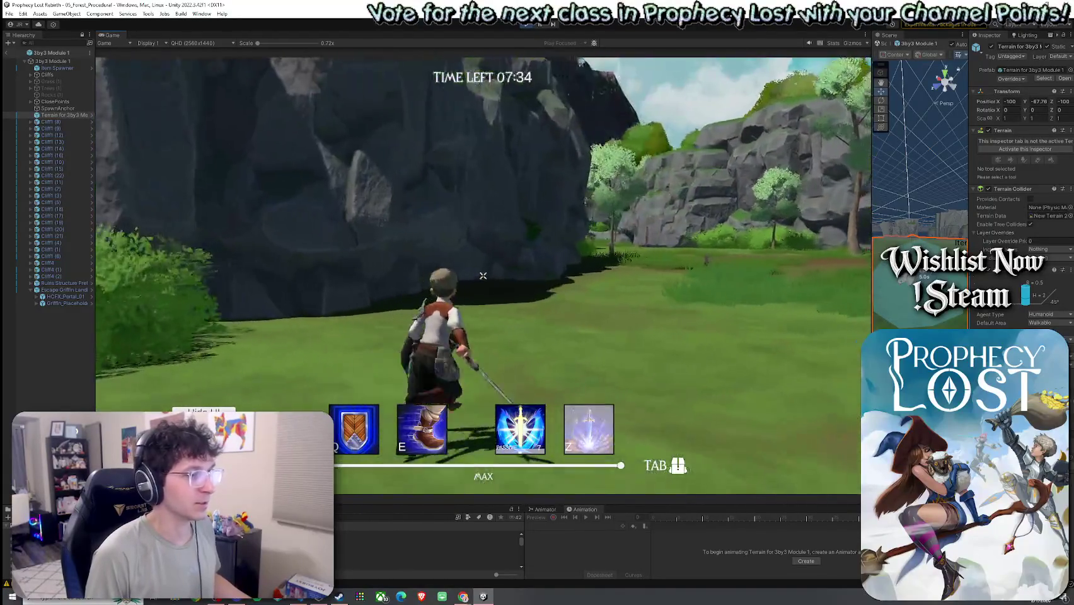
key("w")
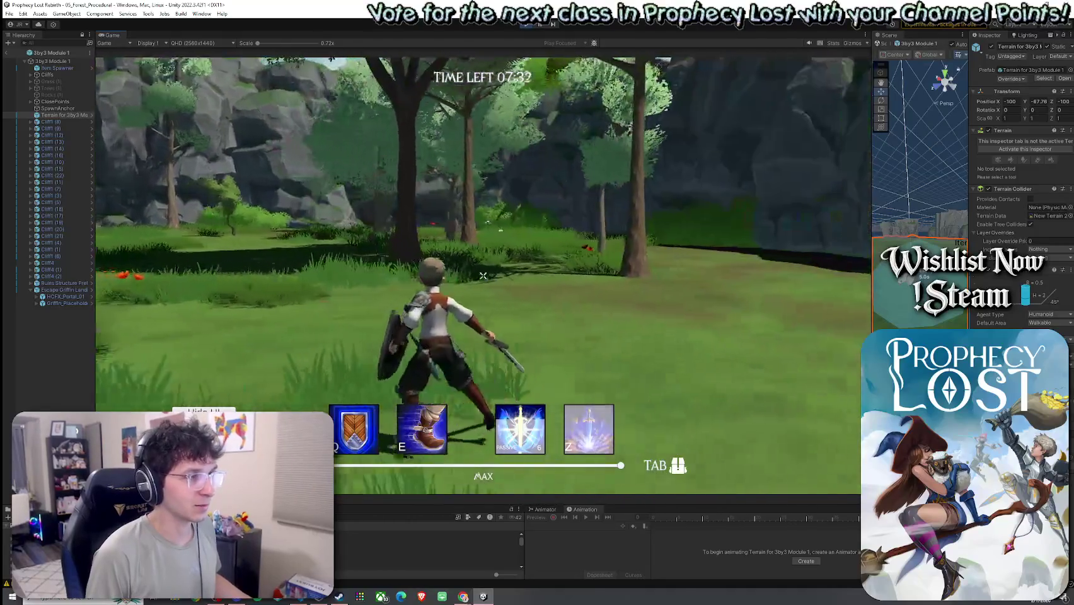
key("w")
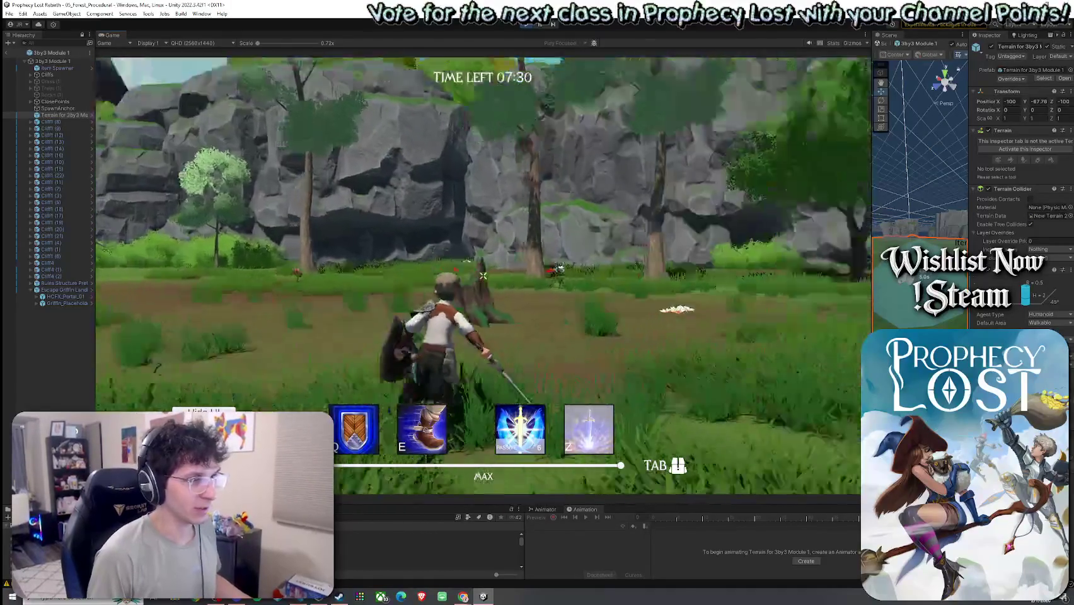
key("w")
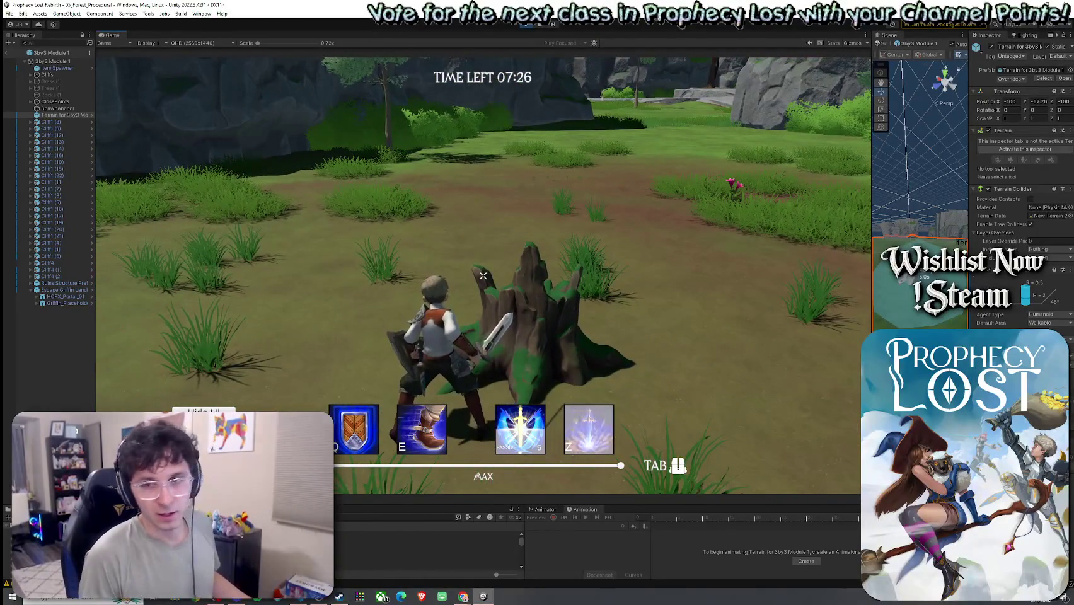
key("w")
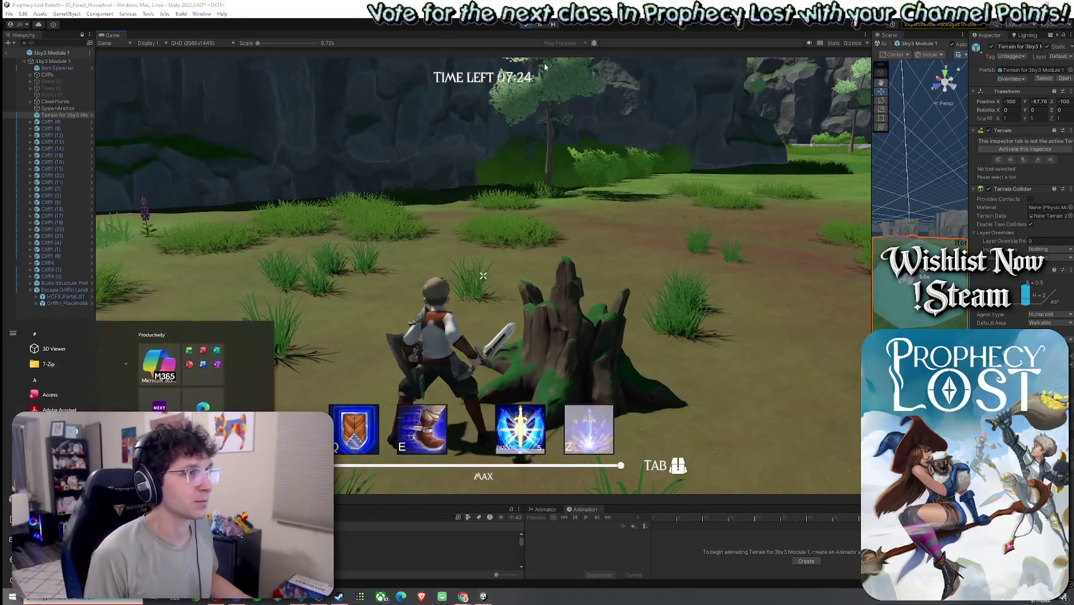
key("ctrl+p")
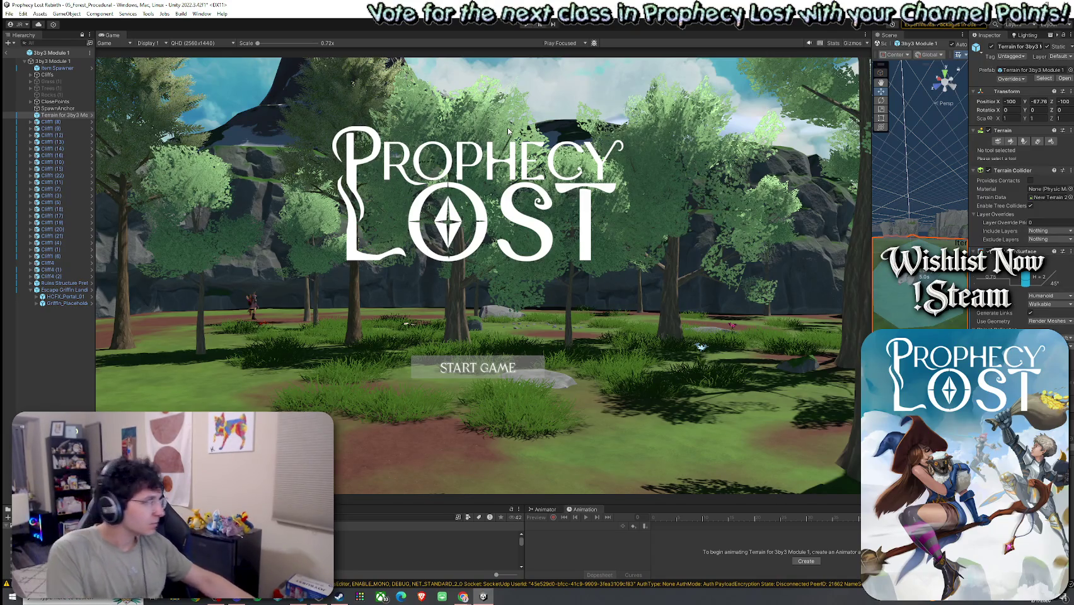
Widen the Scene view over the Game view and make the Project area taller.
left_click(10, 13)
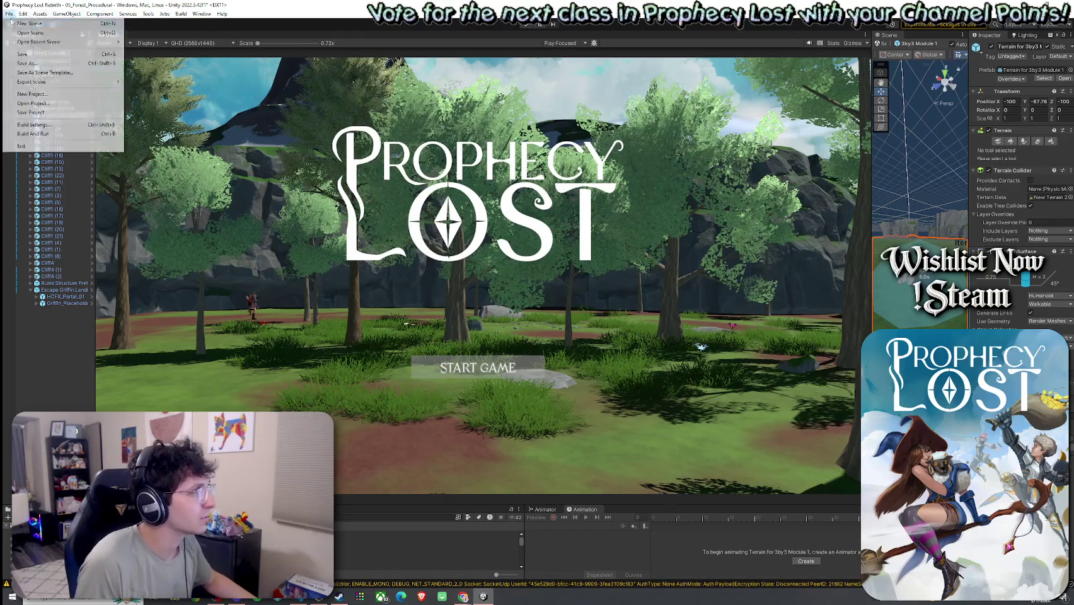
key("Escape")
left_click_drag(870, 180, 512, 180)
left_click_drag(607, 505, 604, 377)
Exit the terrain prefab, frame the Pre Game Lobby Module, and widen the Game view again.
left_click(7, 53)
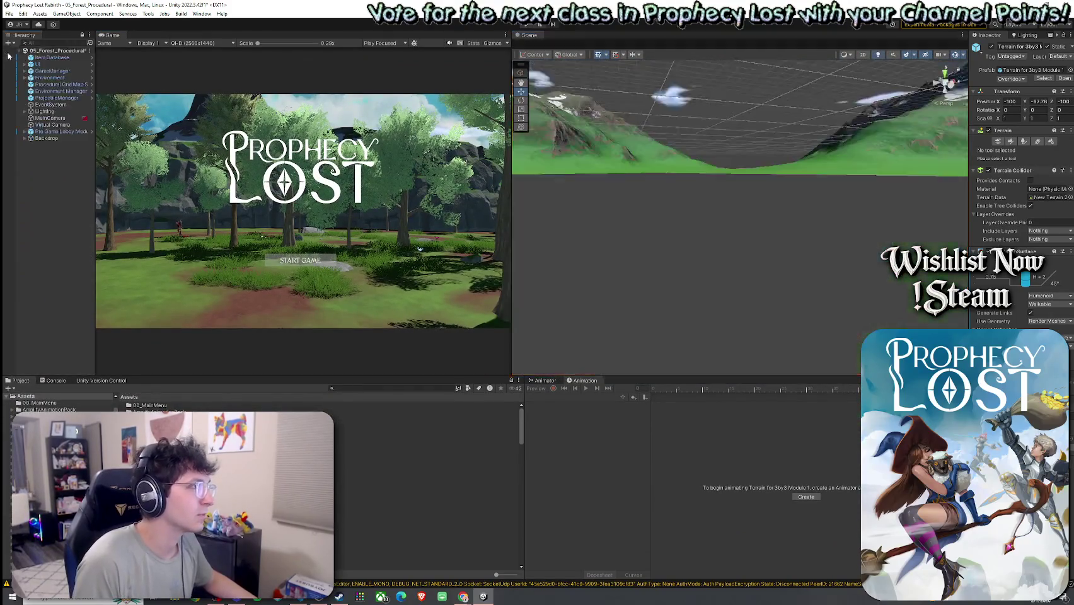
left_click(10, 13)
key("Escape")
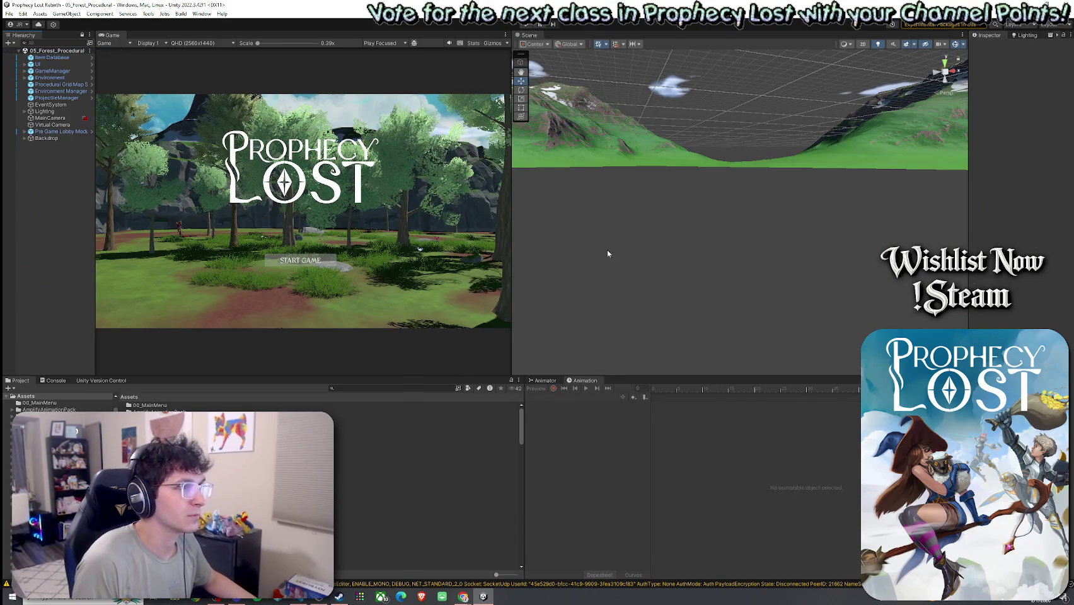
double_click(61, 132)
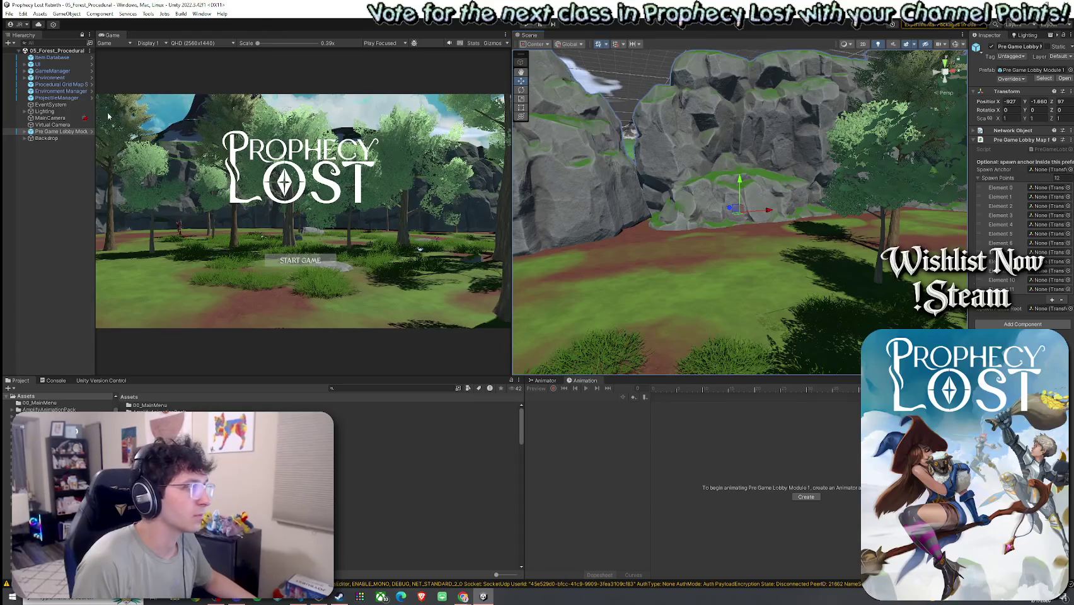
left_click_drag(511, 175, 660, 176)
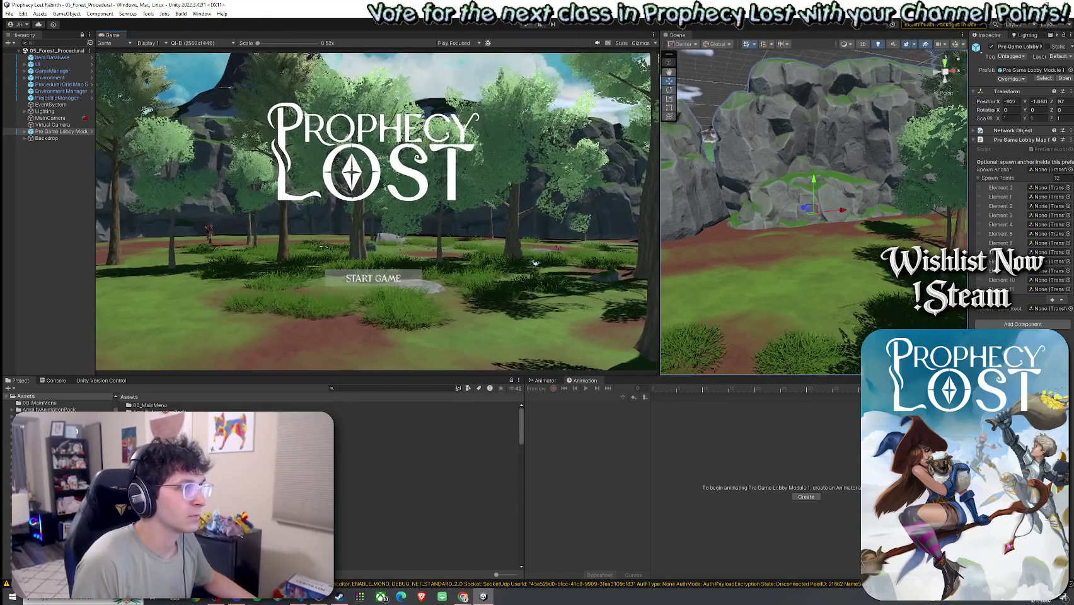
left_click(9, 13)
Search the Project window for 'GameManager' and open the GameManager script in VS Code.
left_click(10, 13)
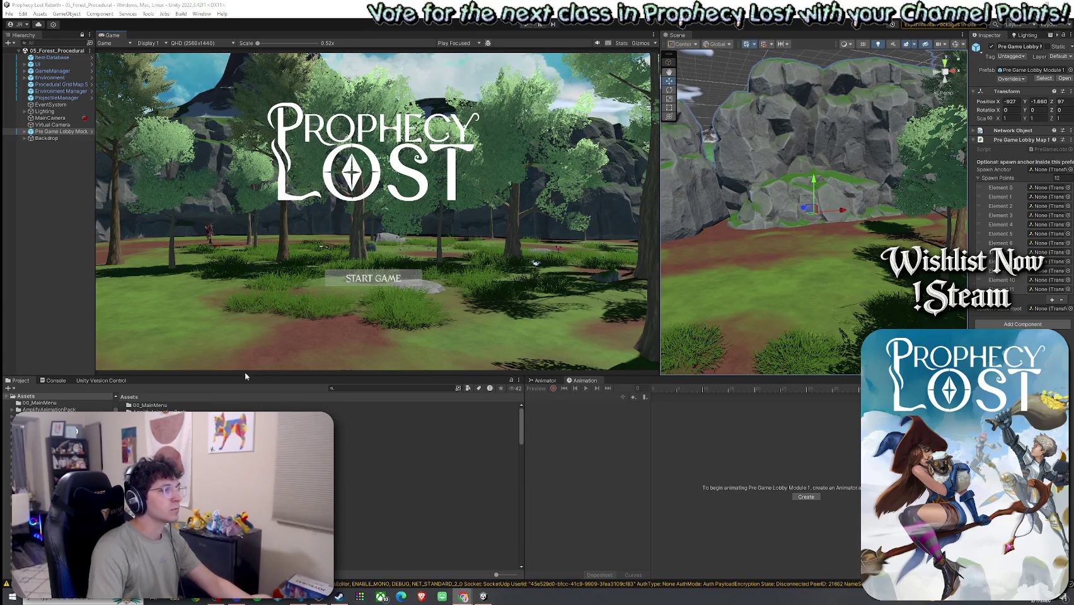
left_click(402, 389)
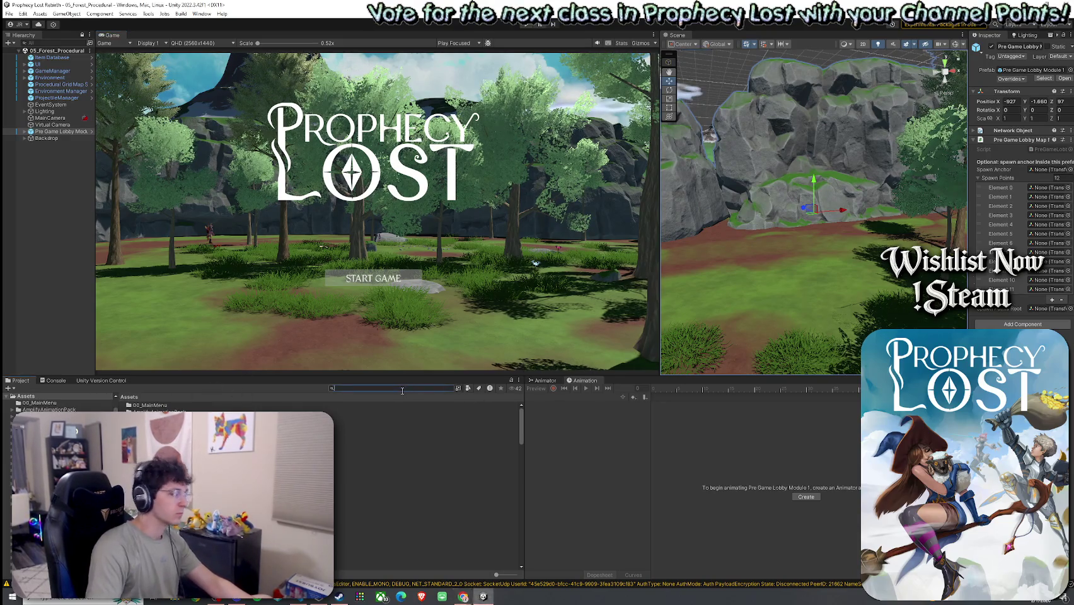
type("GameManager")
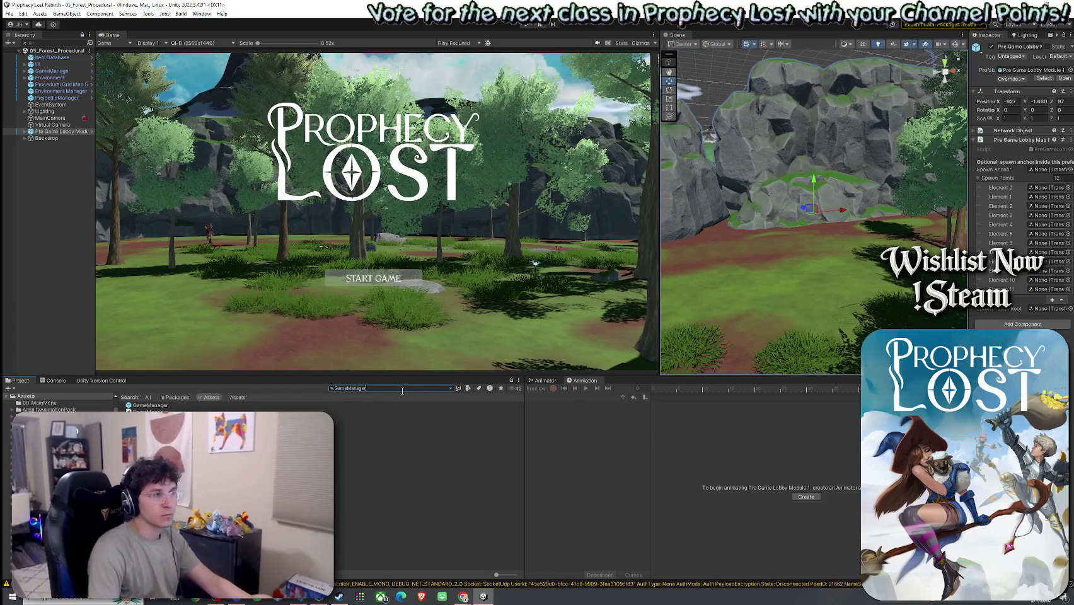
left_click(148, 411)
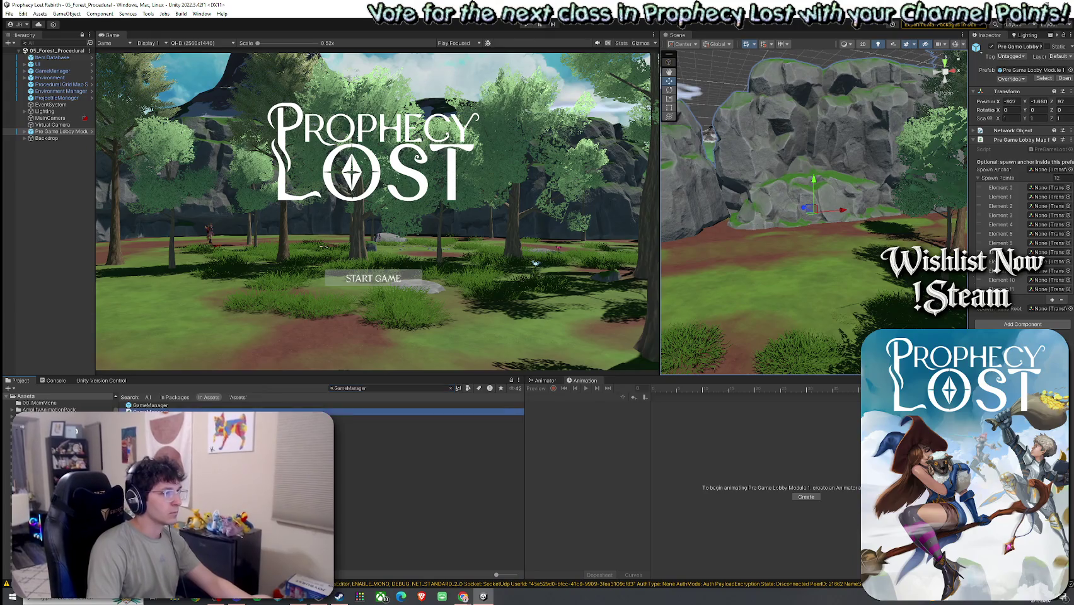
double_click(148, 411)
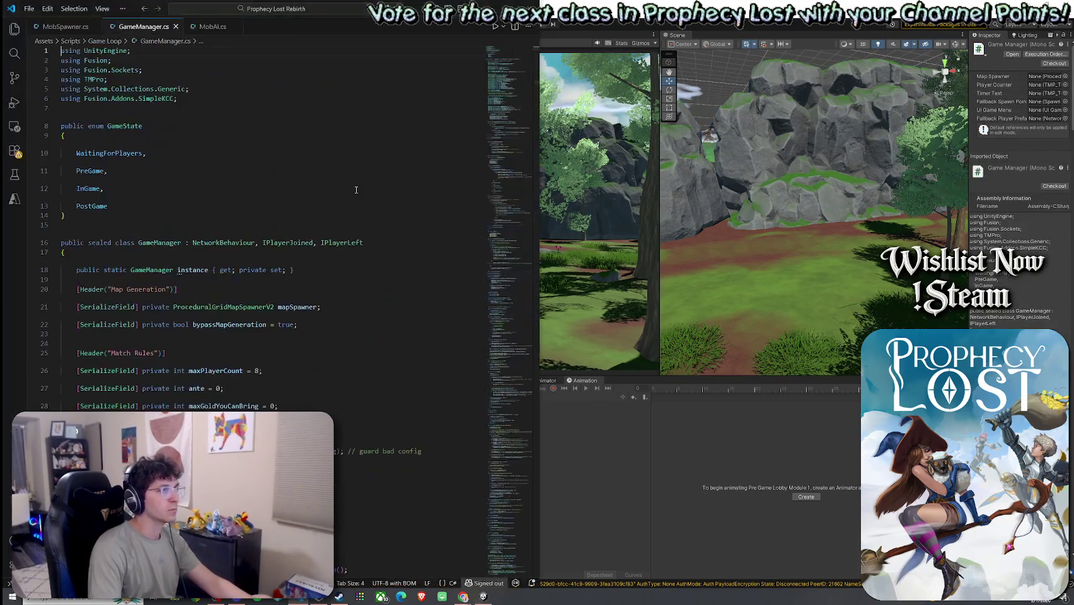
Switch from GameManager.cs to the MobAI.cs tab, then bring the Twitch stream page forward.
right_click(150, 31)
left_click(189, 194)
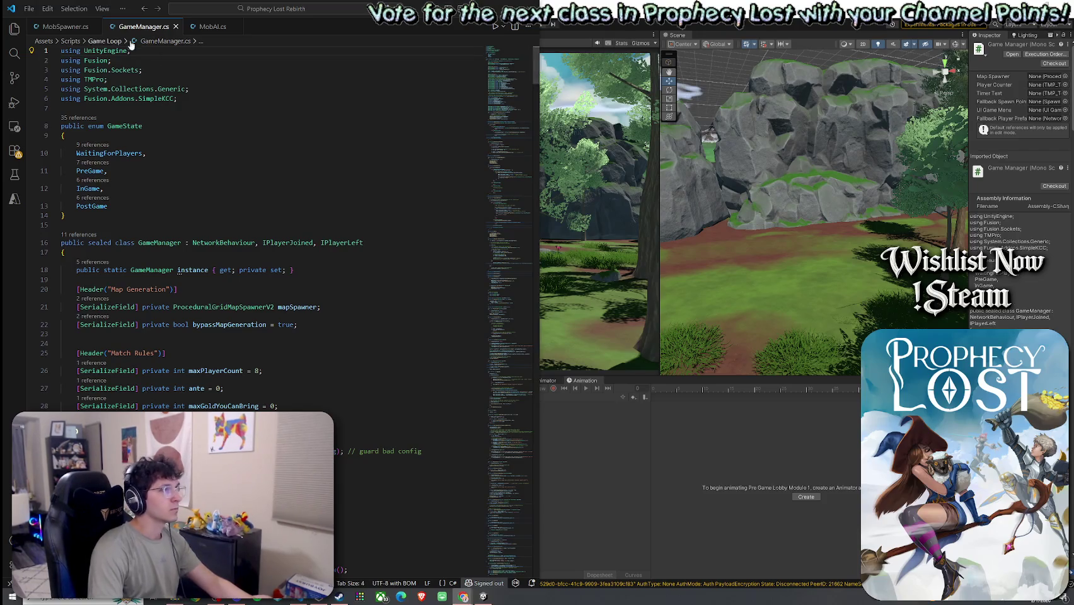
left_click(208, 26)
right_click(208, 31)
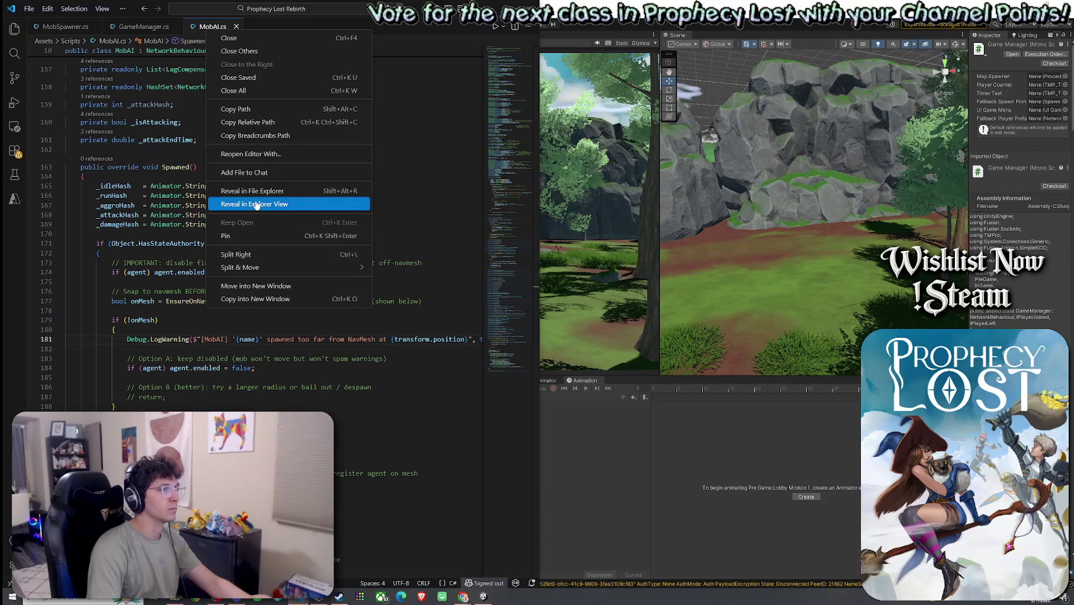
left_click(252, 196)
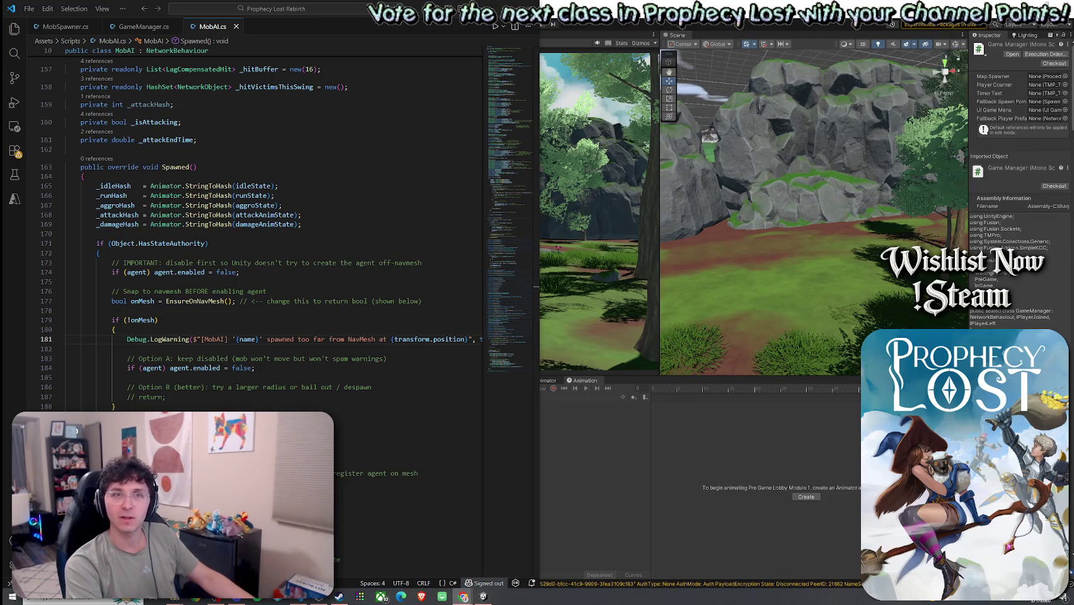
key("alt+Tab")
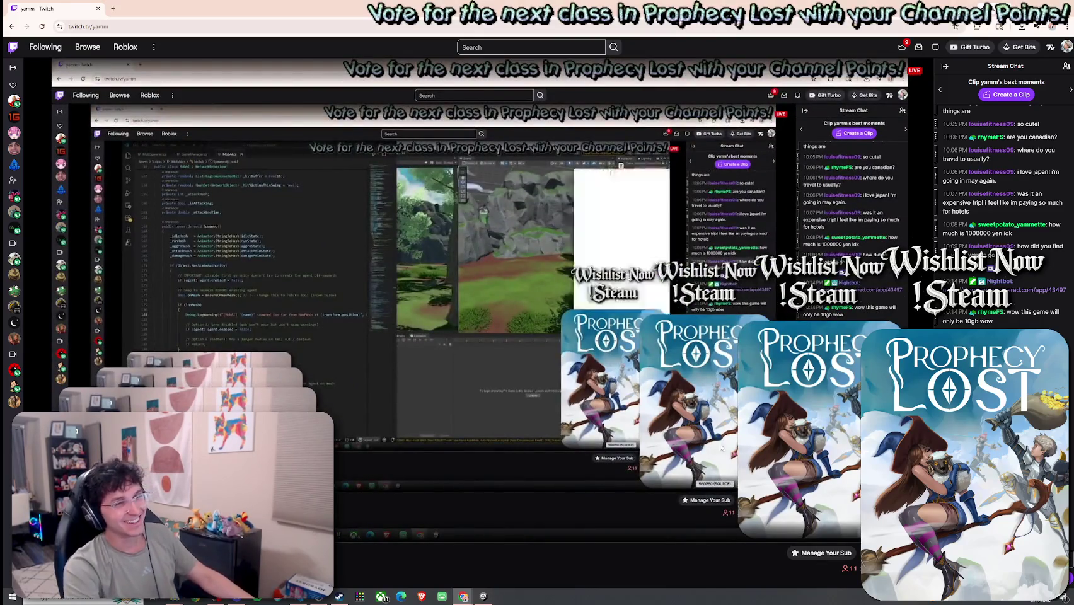
scroll(433, 344, "down", 7)
scroll(353, 381, "down", 1)
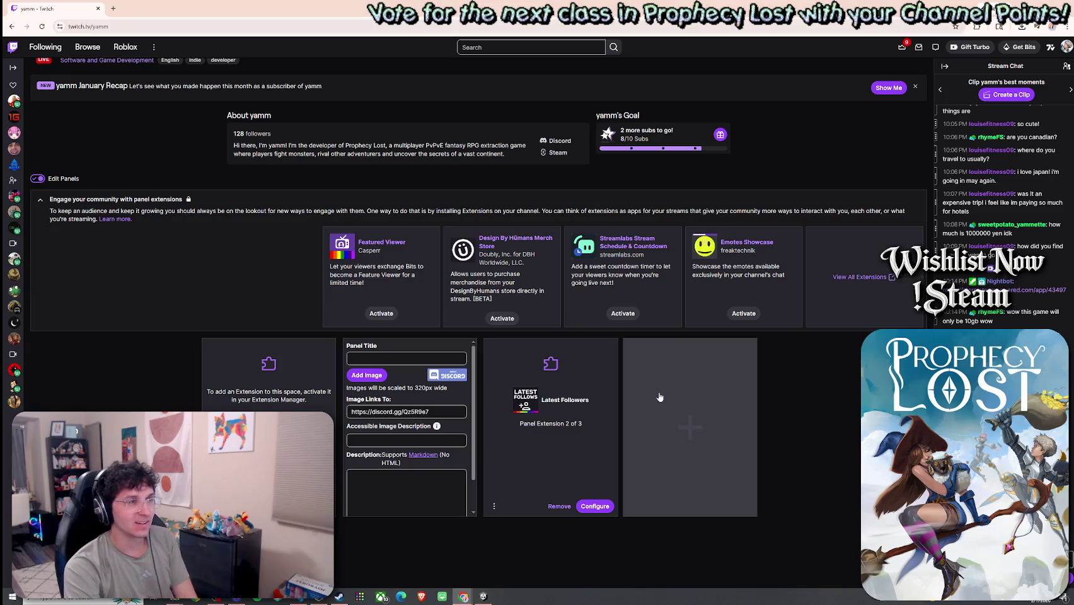
mouse_move(77, 5)
left_mouse_down()
mouse_move(175, 25)
mouse_move(1073, 22)
left_mouse_up()
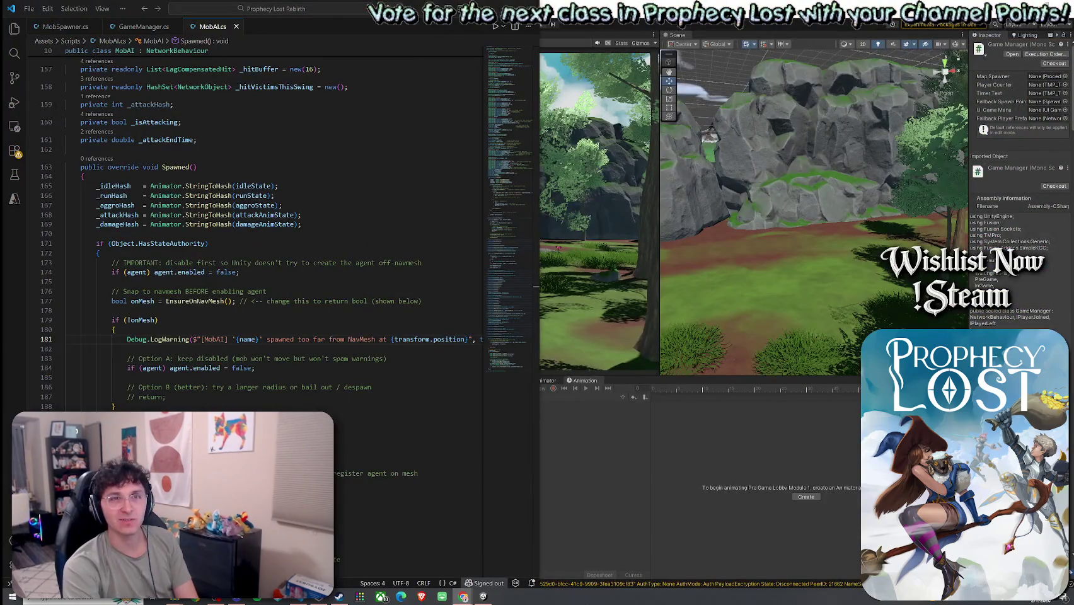